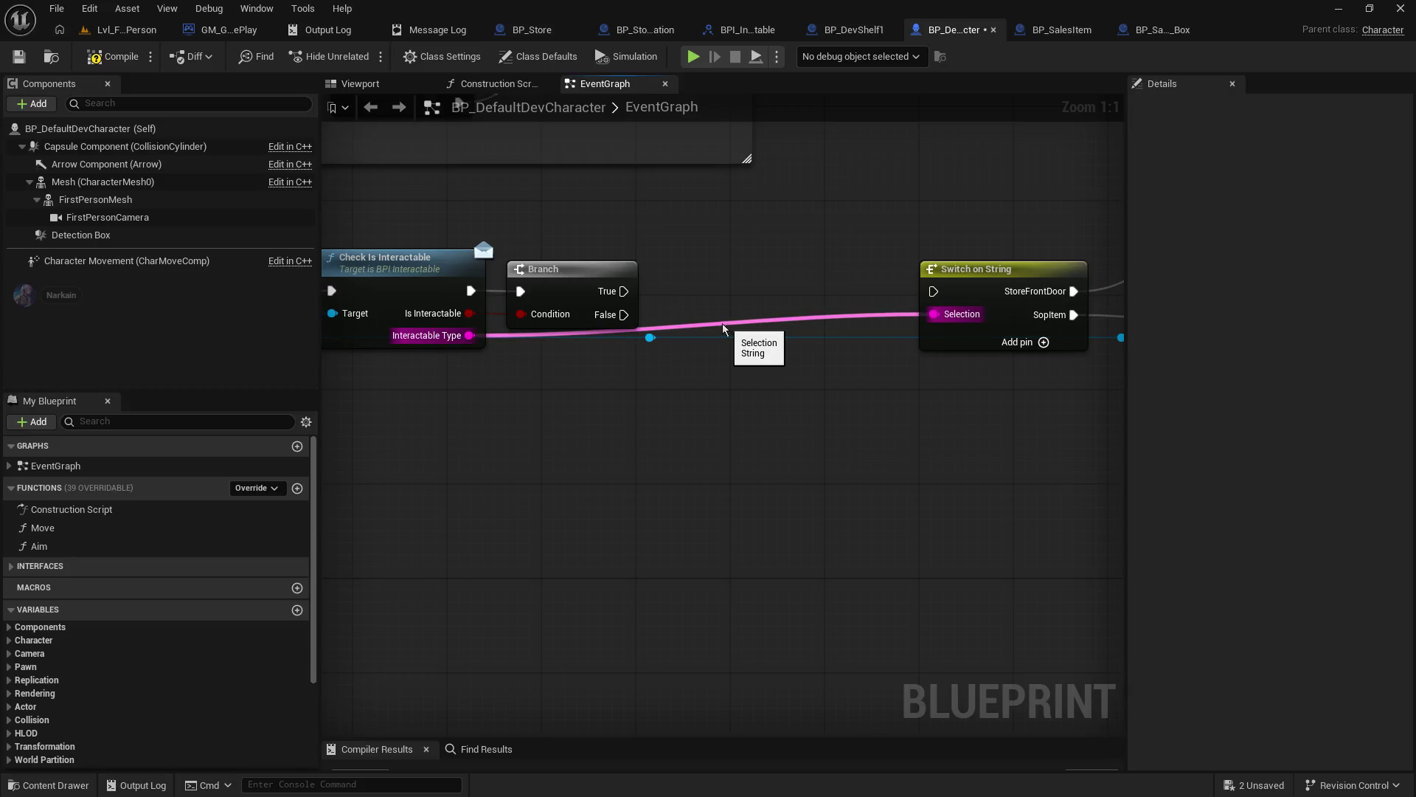
- Connect the Branch's True output to Switch on String's execution input and reposition the blue wire's reroute
{"action": "mouse_move", "coordinate": [624, 290]}
{"action": "left_mouse_down"}
{"action": "mouse_move", "coordinate": [668, 325]}
{"action": "mouse_move", "coordinate": [934, 291]}
{"action": "left_mouse_up"}
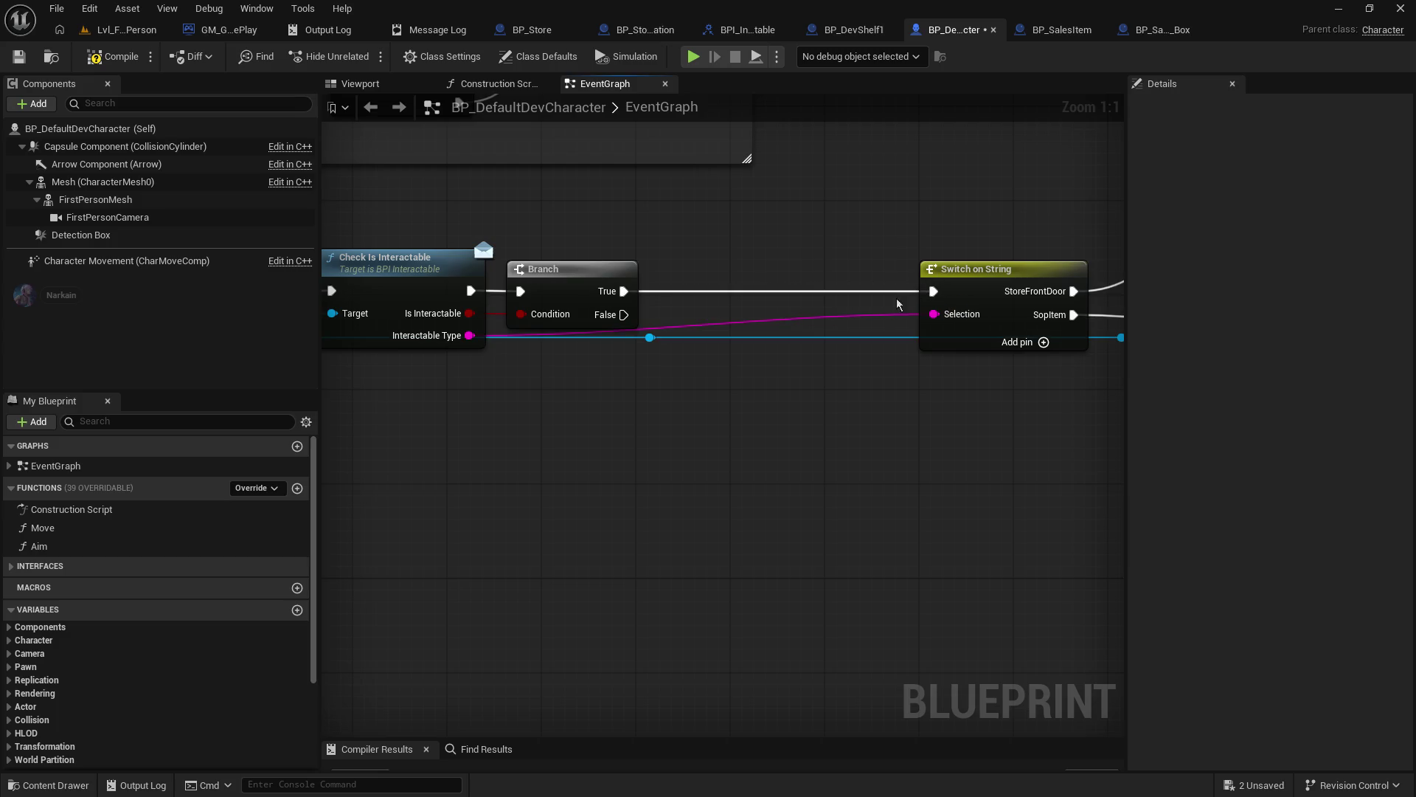
{"action": "mouse_move", "coordinate": [649, 338]}
{"action": "left_mouse_down"}
{"action": "mouse_move", "coordinate": [636, 386]}
{"action": "mouse_move", "coordinate": [348, 386]}
{"action": "mouse_move", "coordinate": [475, 390]}
{"action": "mouse_move", "coordinate": [820, 345]}
{"action": "mouse_move", "coordinate": [795, 334]}
{"action": "mouse_move", "coordinate": [813, 376]}
{"action": "left_mouse_up"}
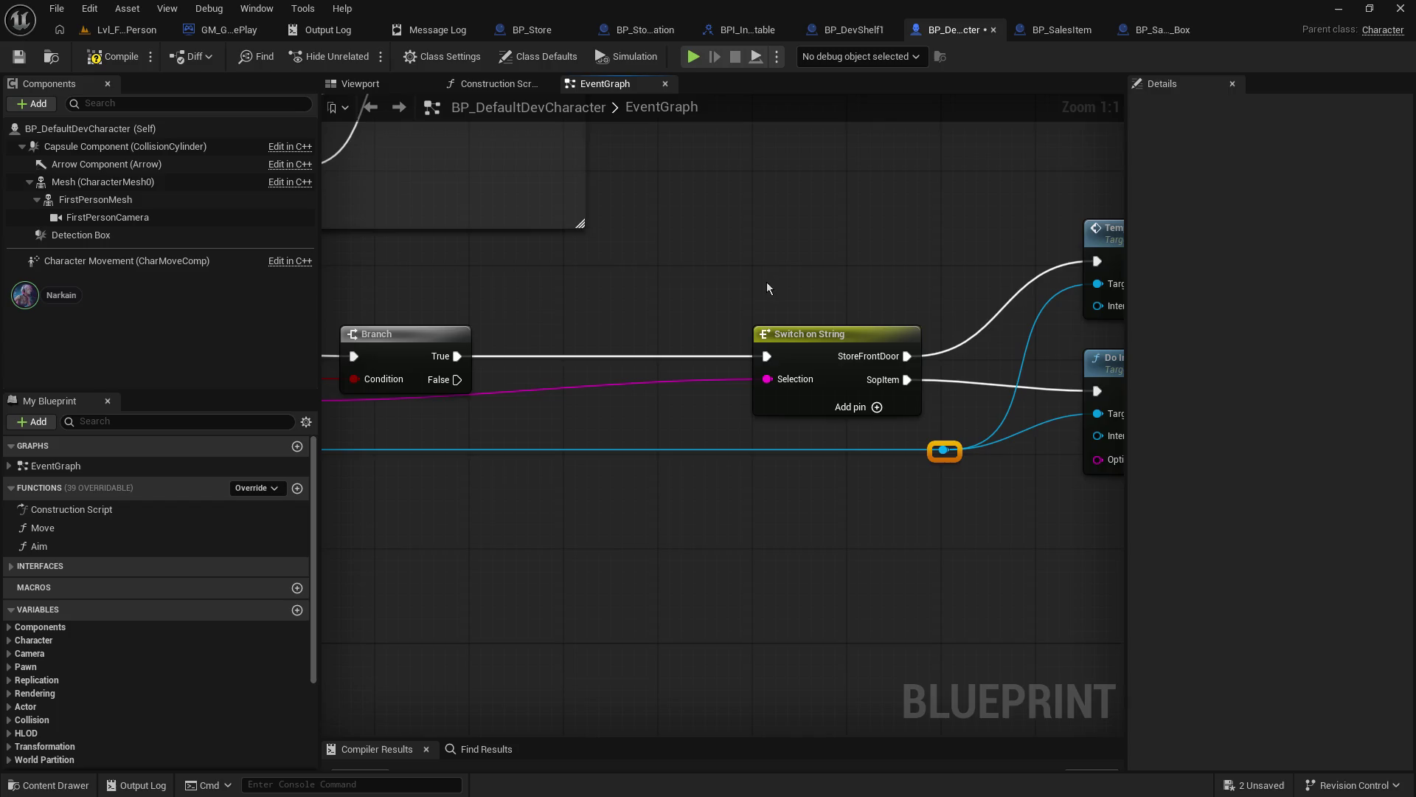
{"action": "scroll", "coordinate": [767, 288], "scroll_direction": "down", "scroll_amount": 2}
{"action": "left_click", "coordinate": [680, 321]}
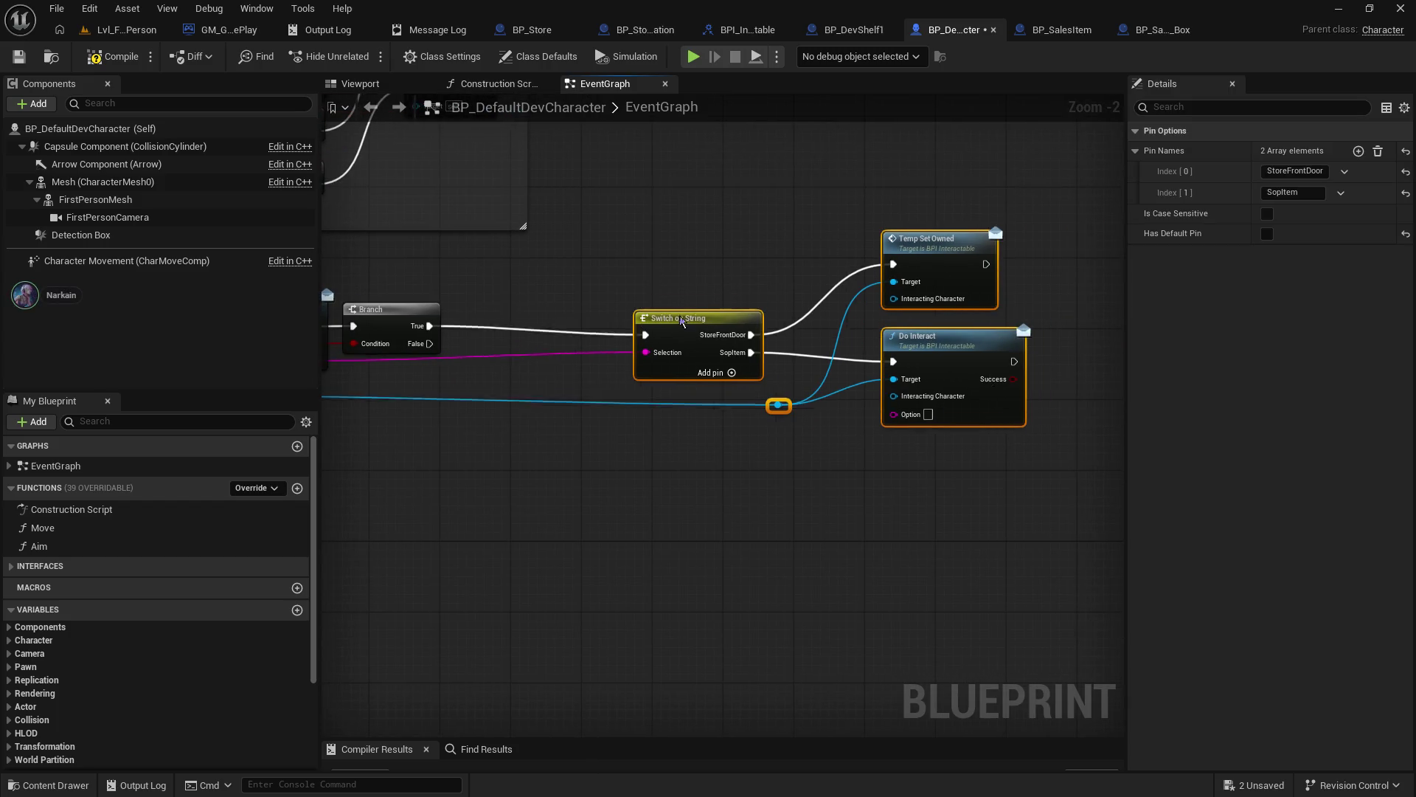
{"action": "left_click_drag", "start_coordinate": [680, 321], "coordinate": [555, 310]}
- Add a reroute point on the pink Selection wire, then save the character blueprint
{"action": "left_click", "coordinate": [469, 378]}
{"action": "left_click_drag", "start_coordinate": [470, 378], "coordinate": [846, 427]}
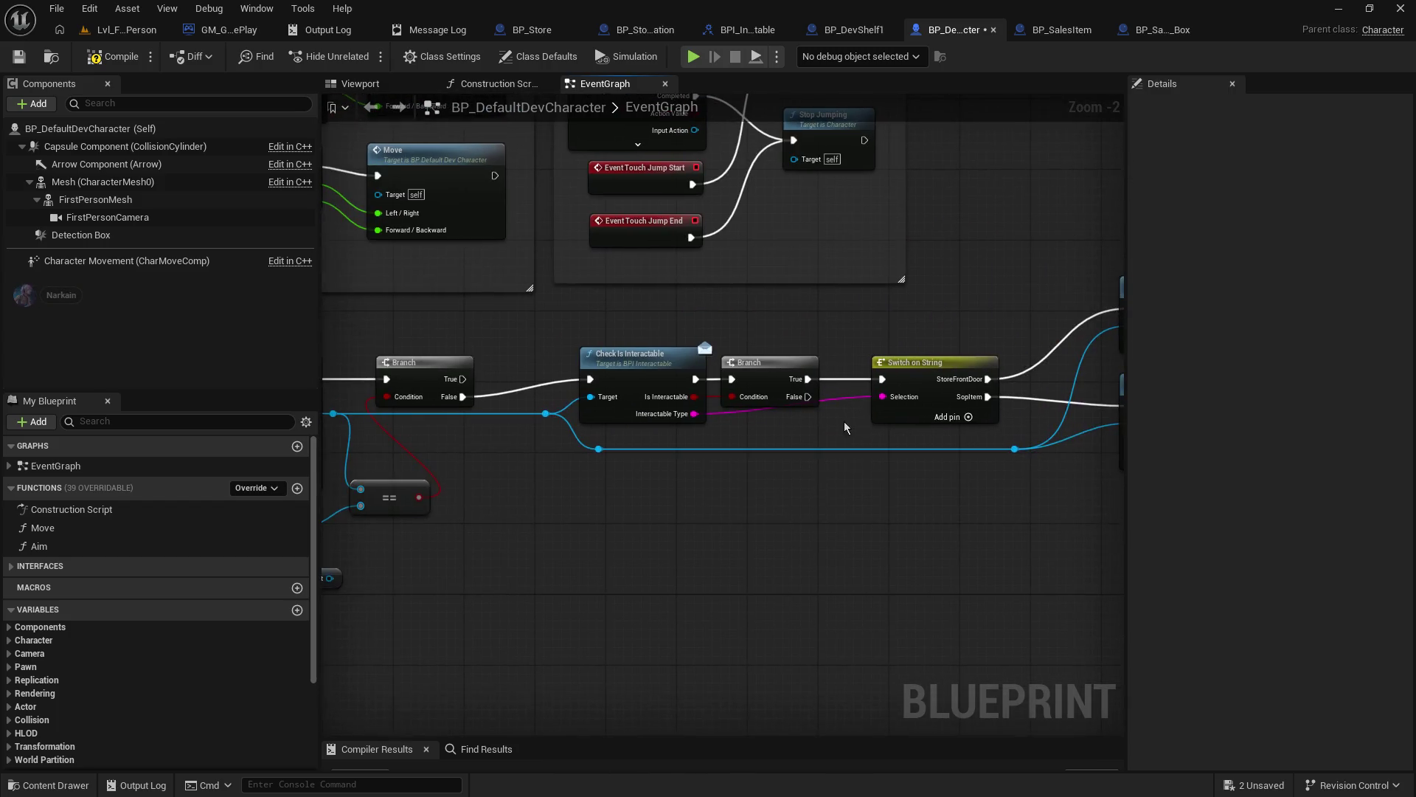
{"action": "double_click", "coordinate": [832, 399]}
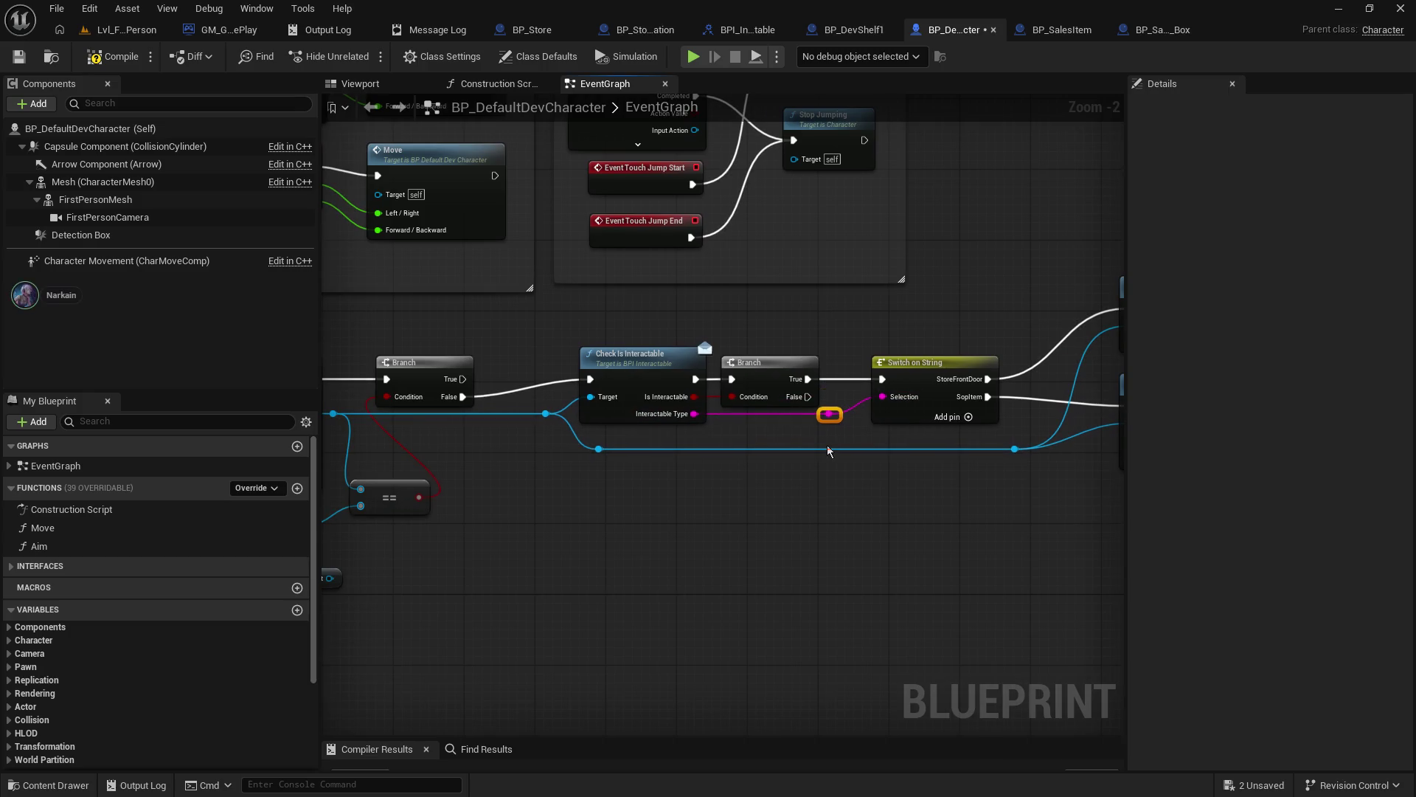
{"action": "left_click_drag", "start_coordinate": [829, 451], "coordinate": [580, 448]}
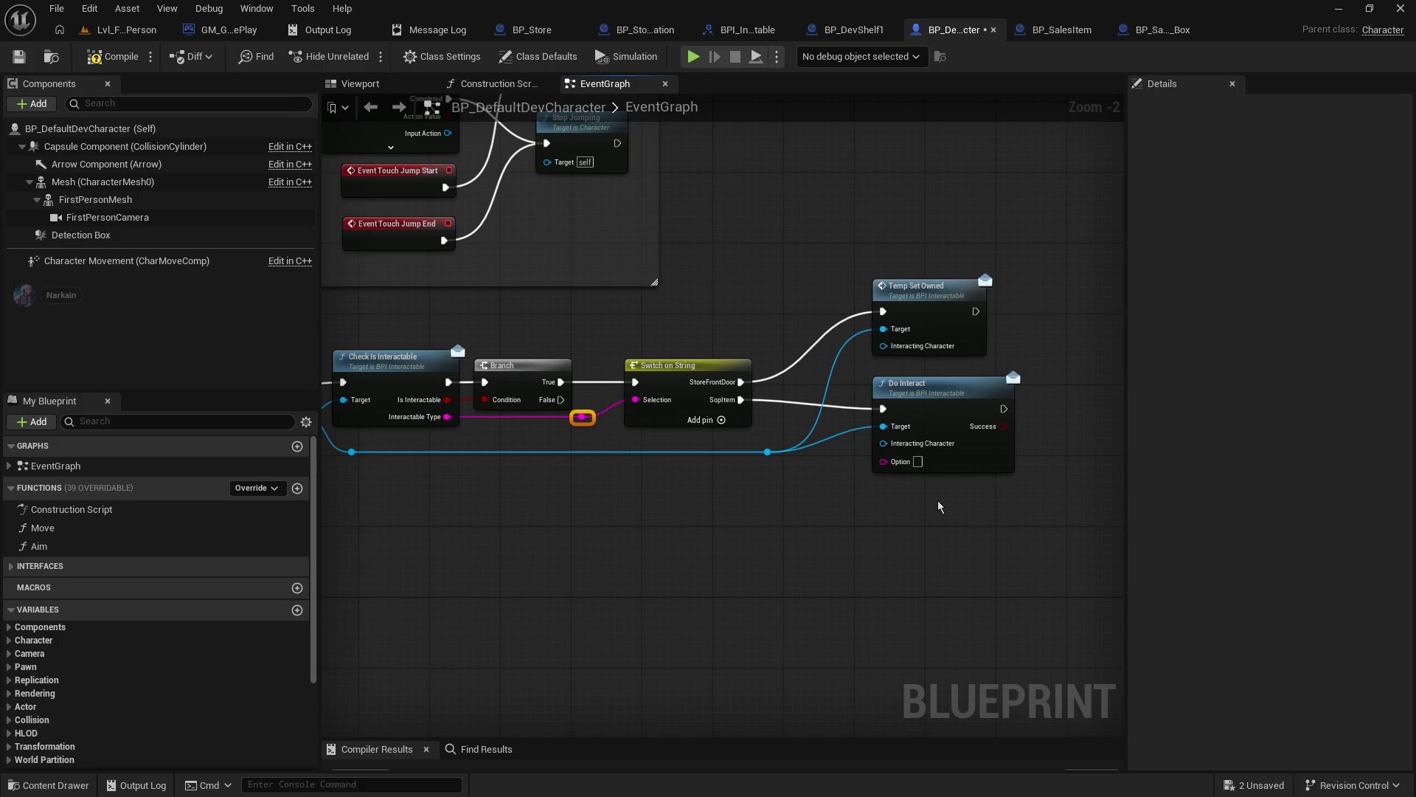
{"action": "left_click", "coordinate": [9, 58]}
- In BP_SalesItem_Box, implement the DoInteract interface function
{"action": "left_click", "coordinate": [1147, 31]}
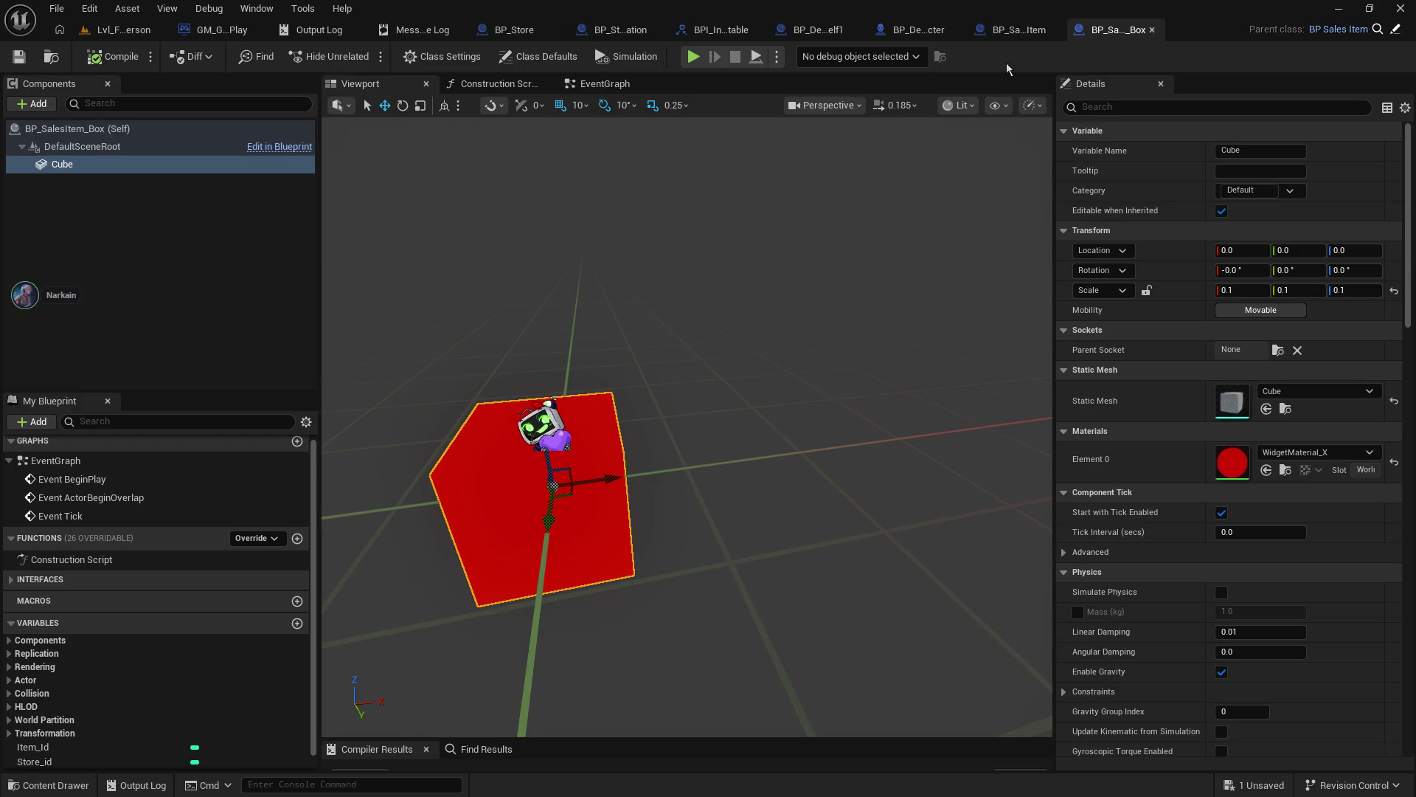
{"action": "left_click", "coordinate": [607, 84]}
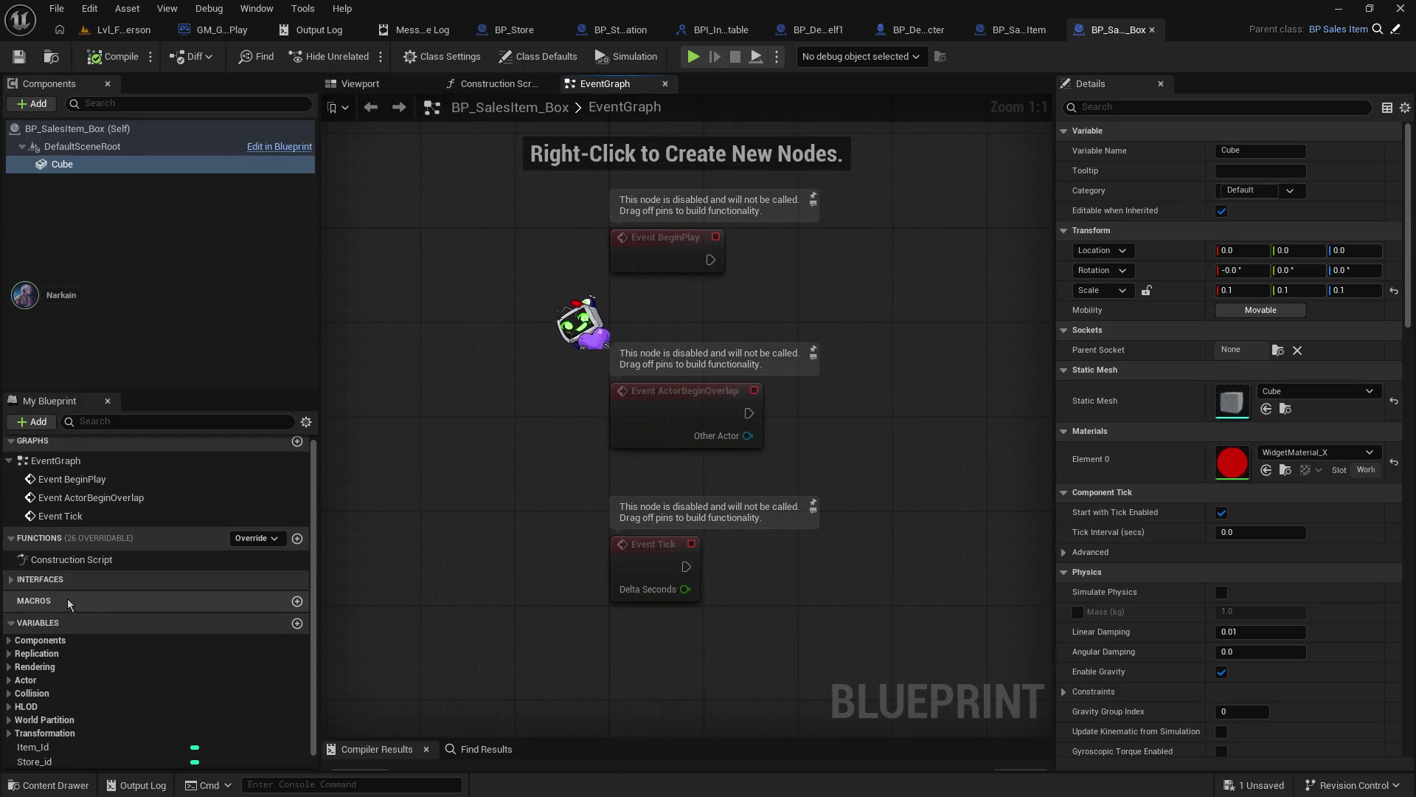
{"action": "left_click", "coordinate": [66, 580]}
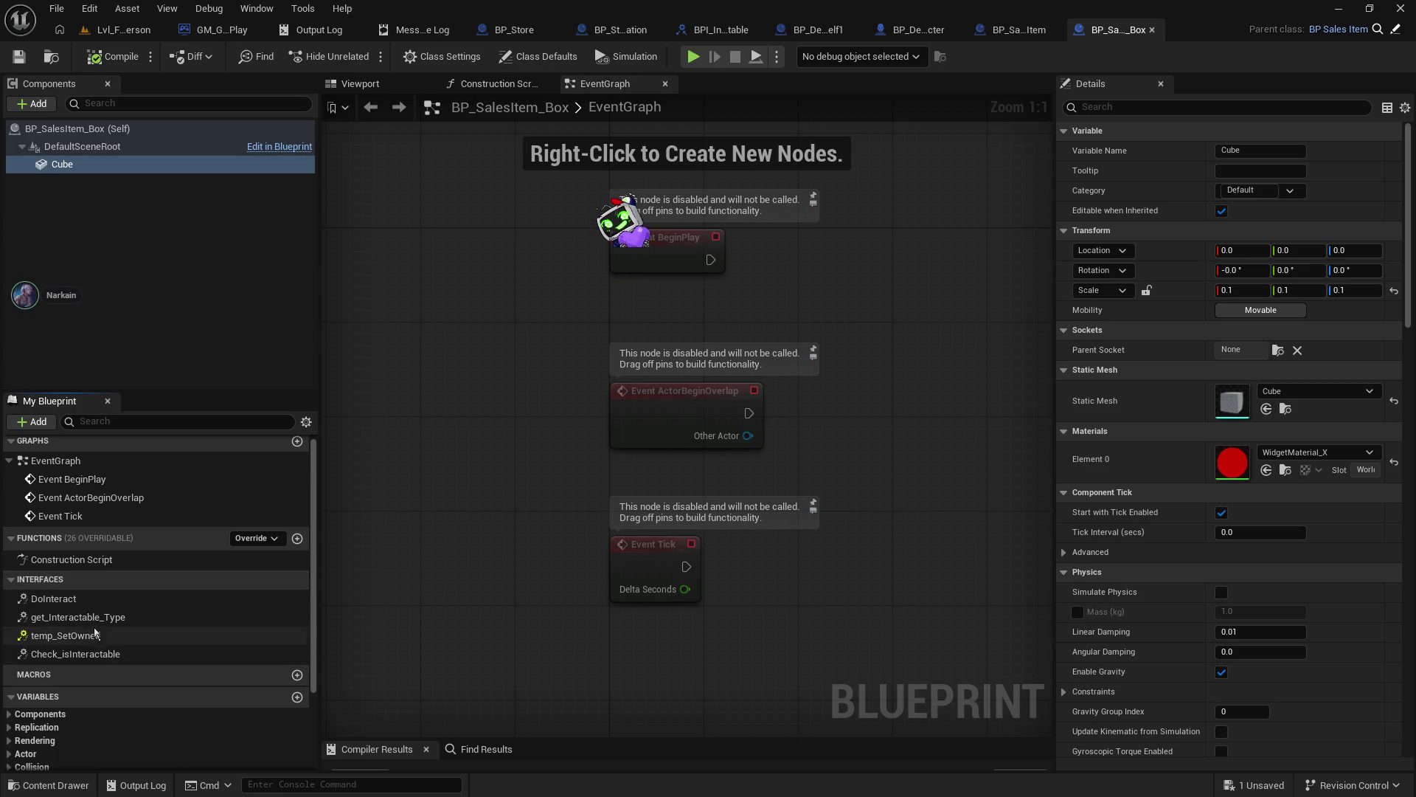
{"action": "double_click", "coordinate": [53, 598]}
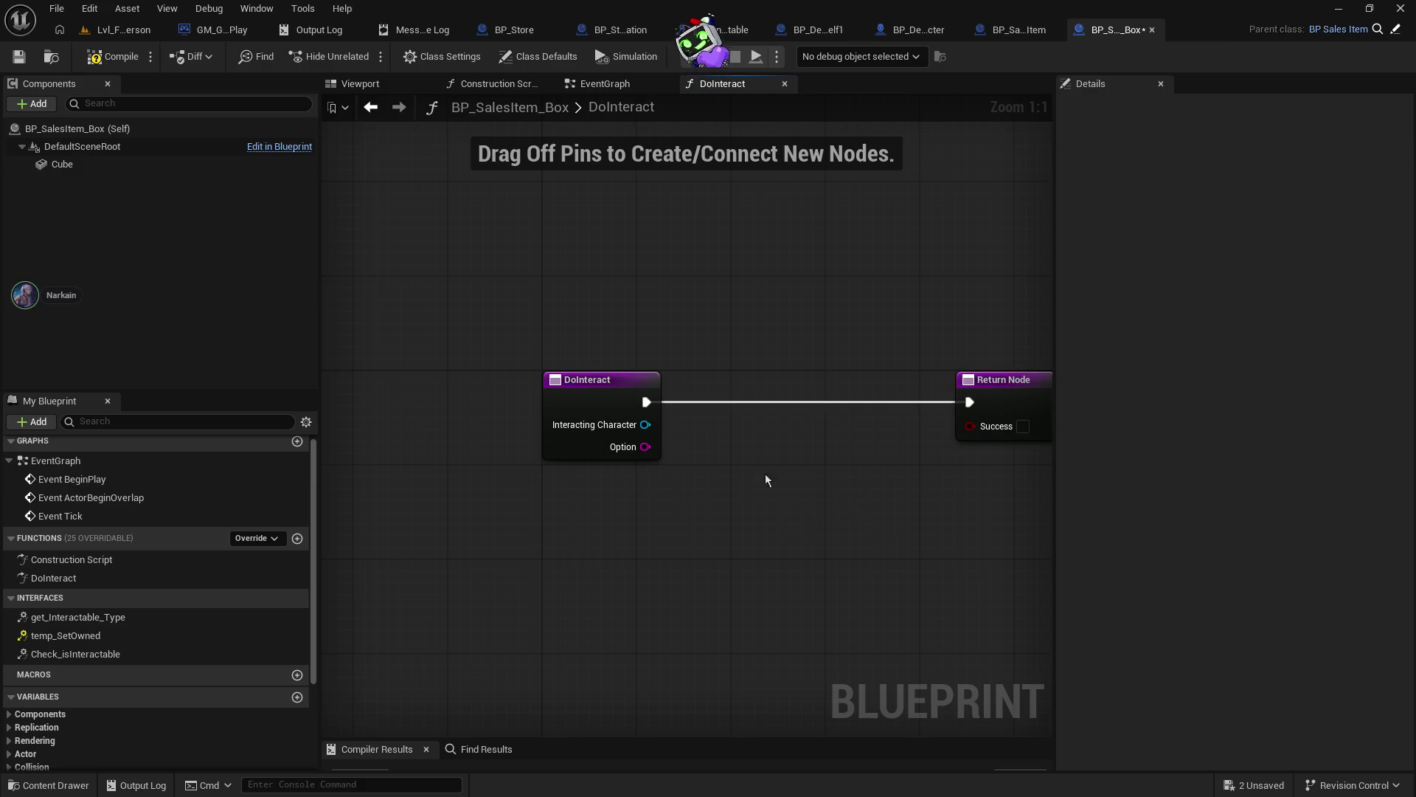
- Insert a Destroy Actor node between DoInteract and the Return Node, then save
{"action": "right_click", "coordinate": [534, 529]}
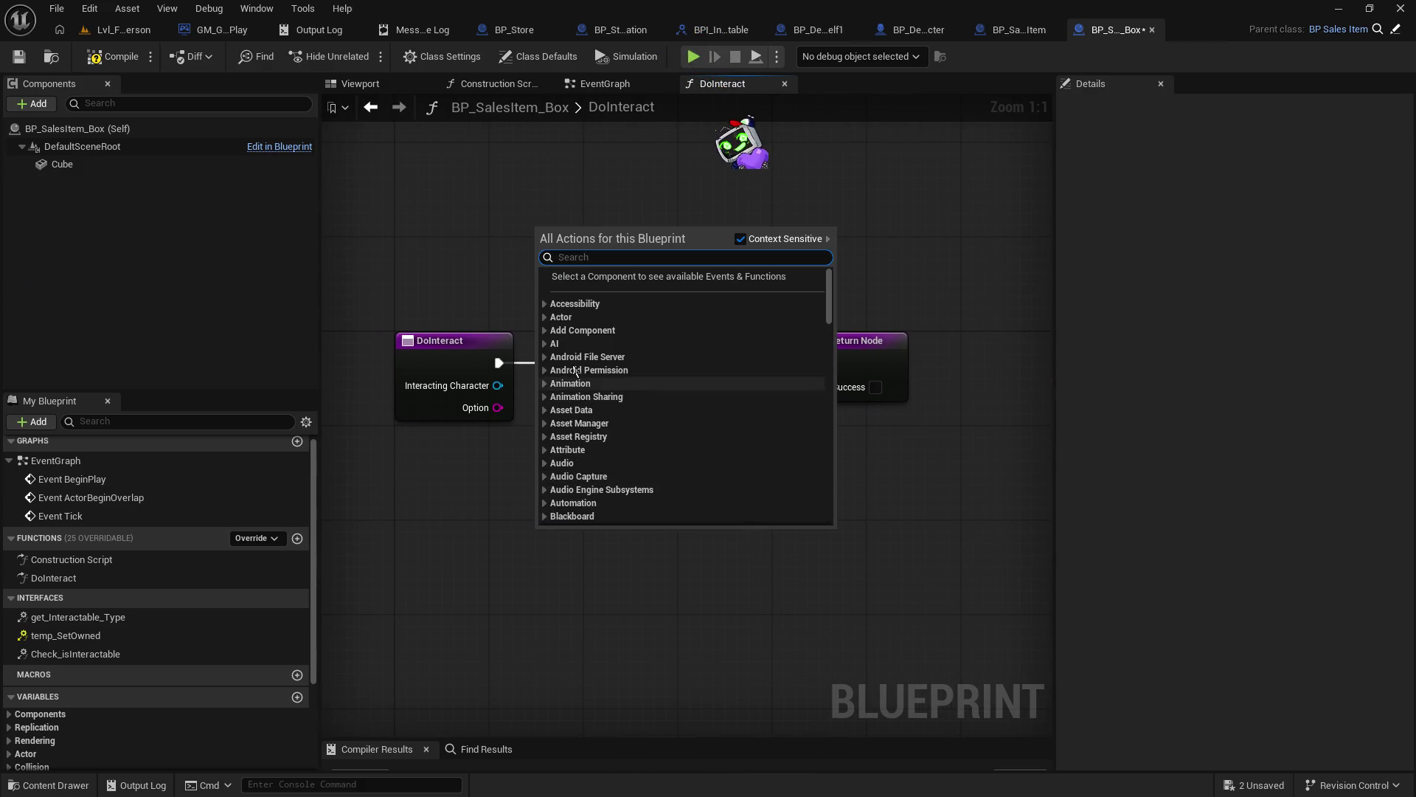
{"action": "type", "text": "dest"}
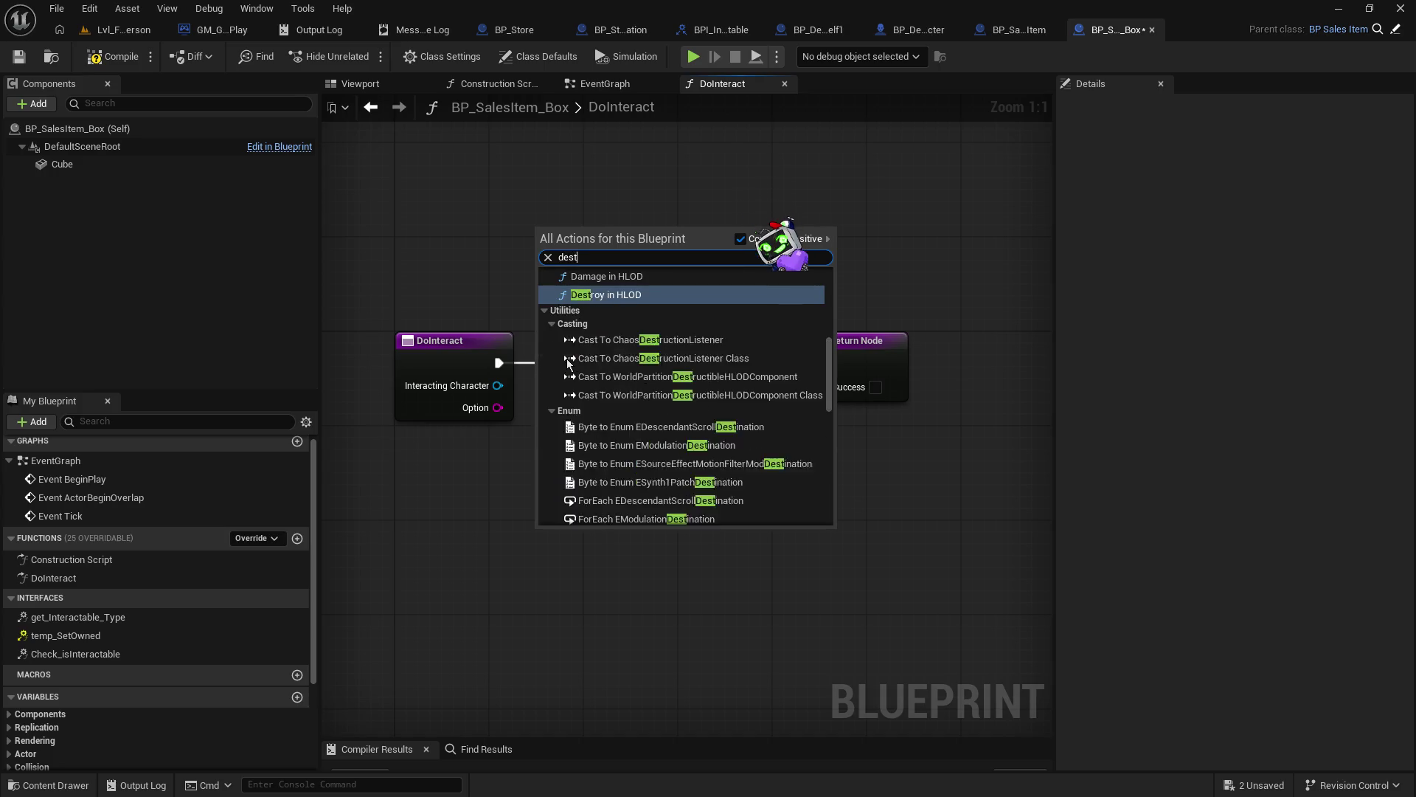
{"action": "type", "text": "roy"}
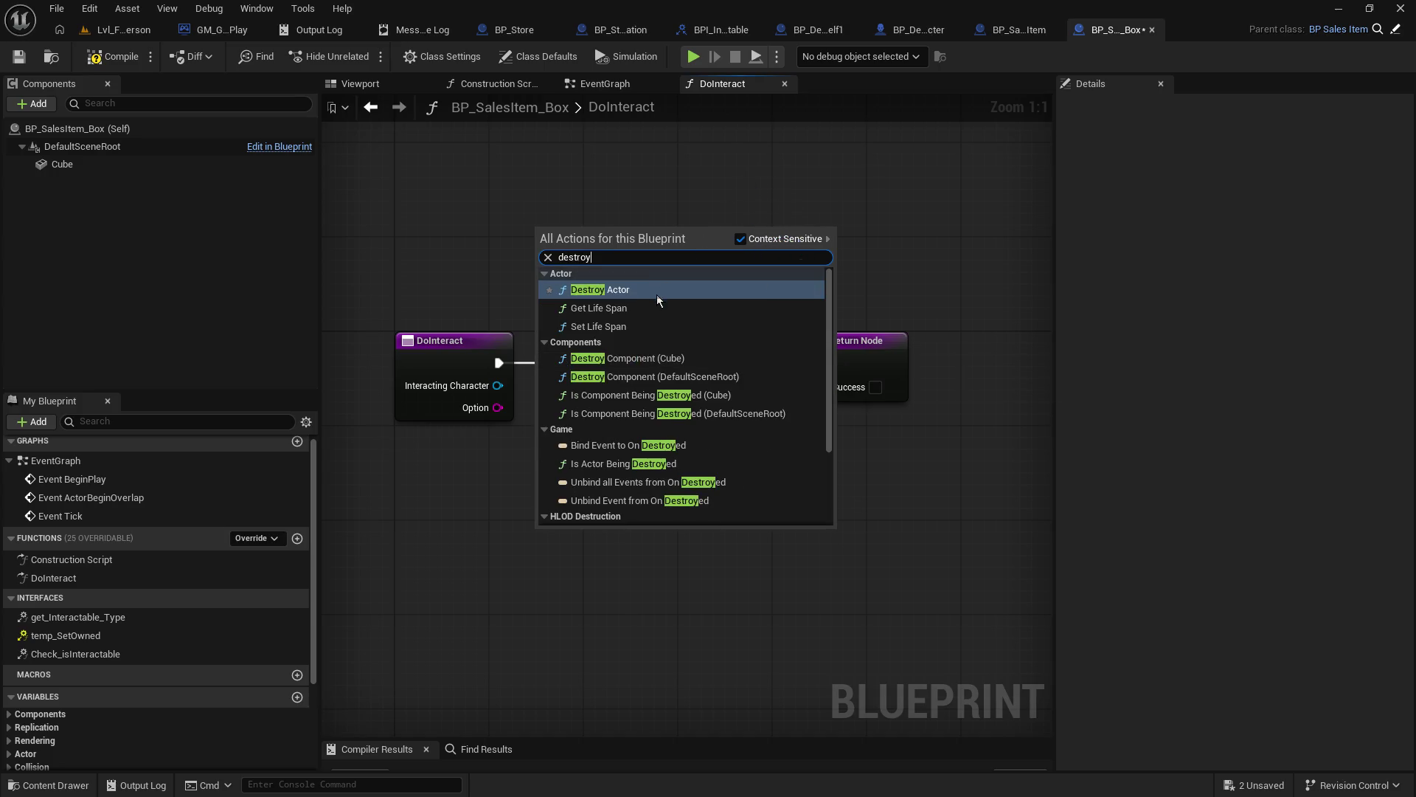
{"action": "left_click", "coordinate": [657, 295]}
{"action": "mouse_move", "coordinate": [567, 570]}
{"action": "left_mouse_down"}
{"action": "mouse_move", "coordinate": [627, 348]}
{"action": "mouse_move", "coordinate": [640, 359]}
{"action": "left_mouse_up"}
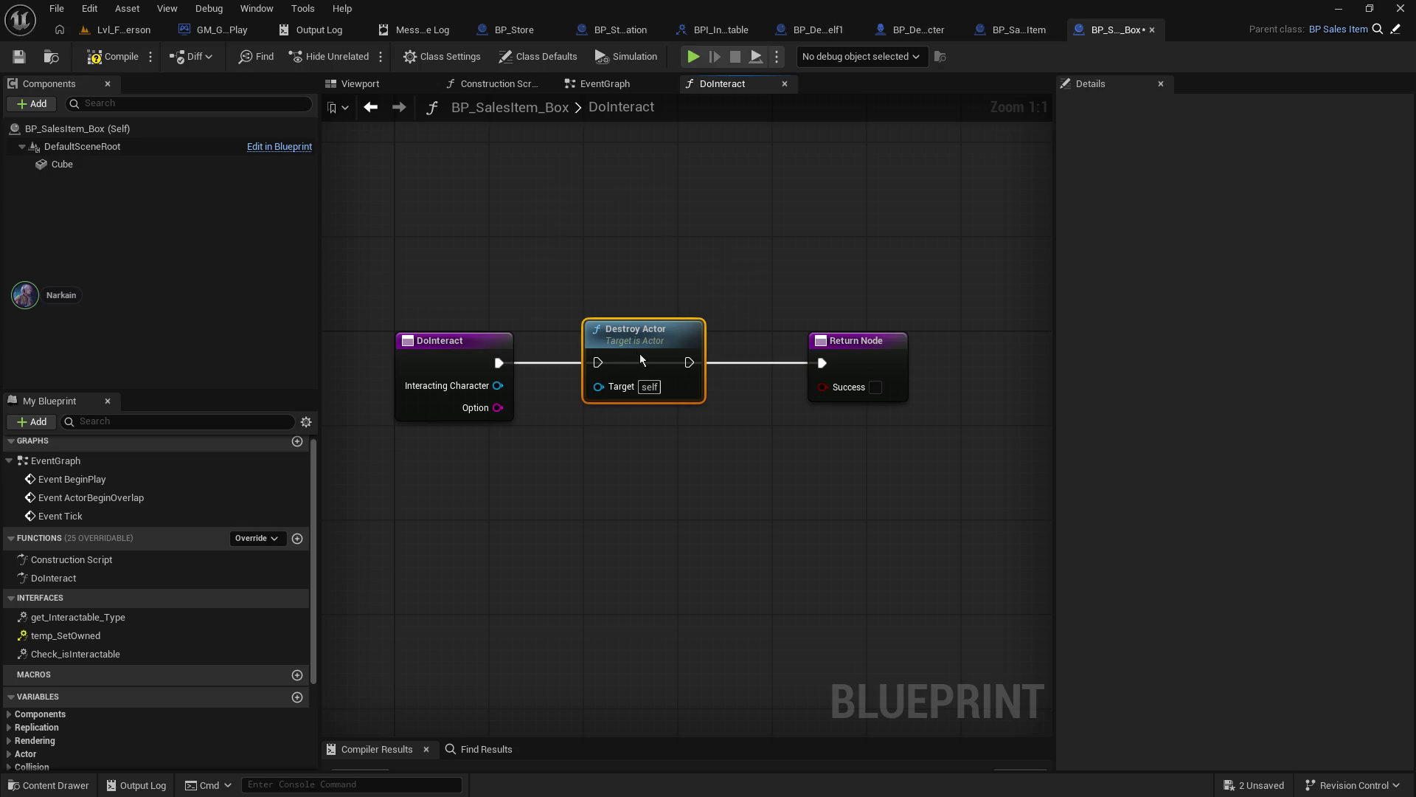
{"action": "left_click_drag", "start_coordinate": [499, 364], "coordinate": [599, 362]}
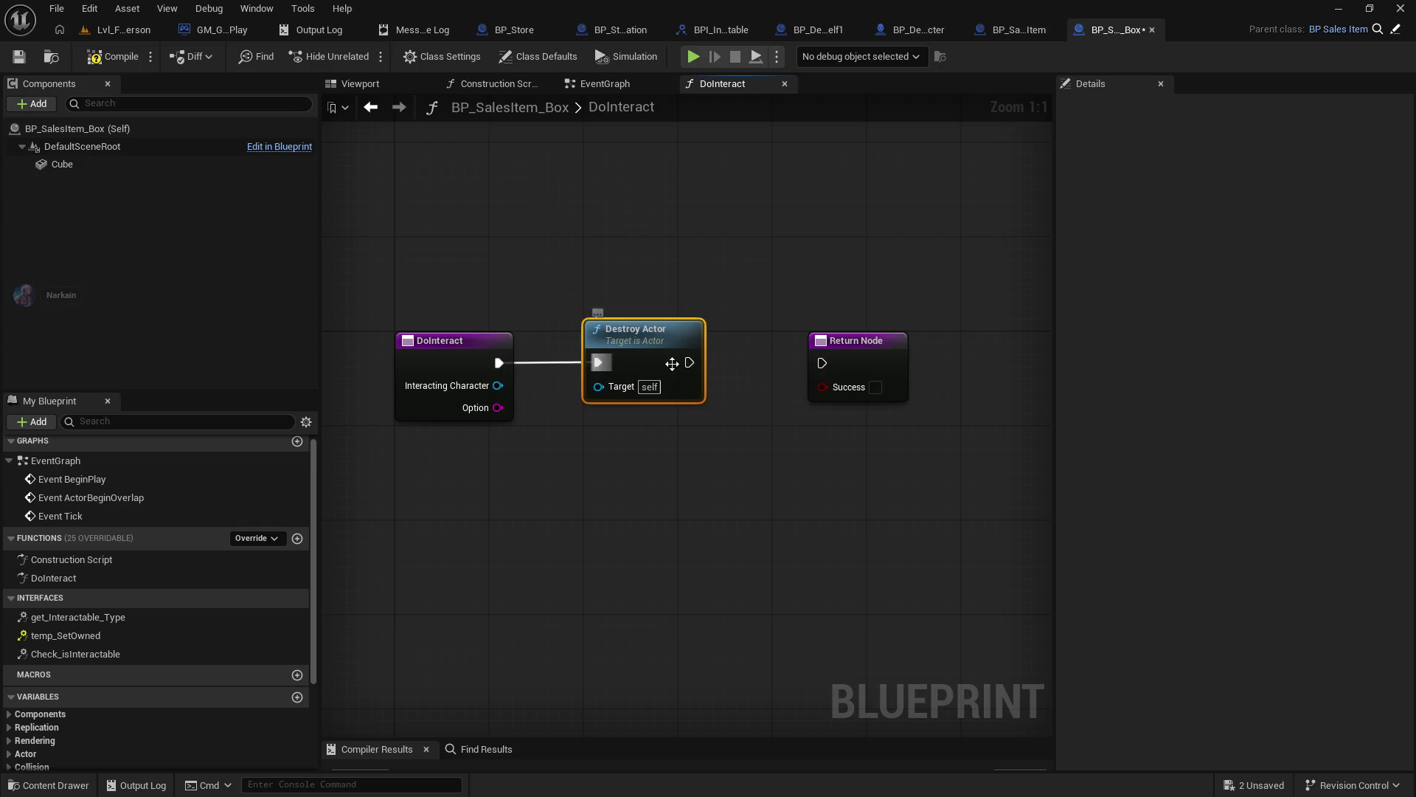
{"action": "left_click_drag", "start_coordinate": [700, 369], "coordinate": [830, 362]}
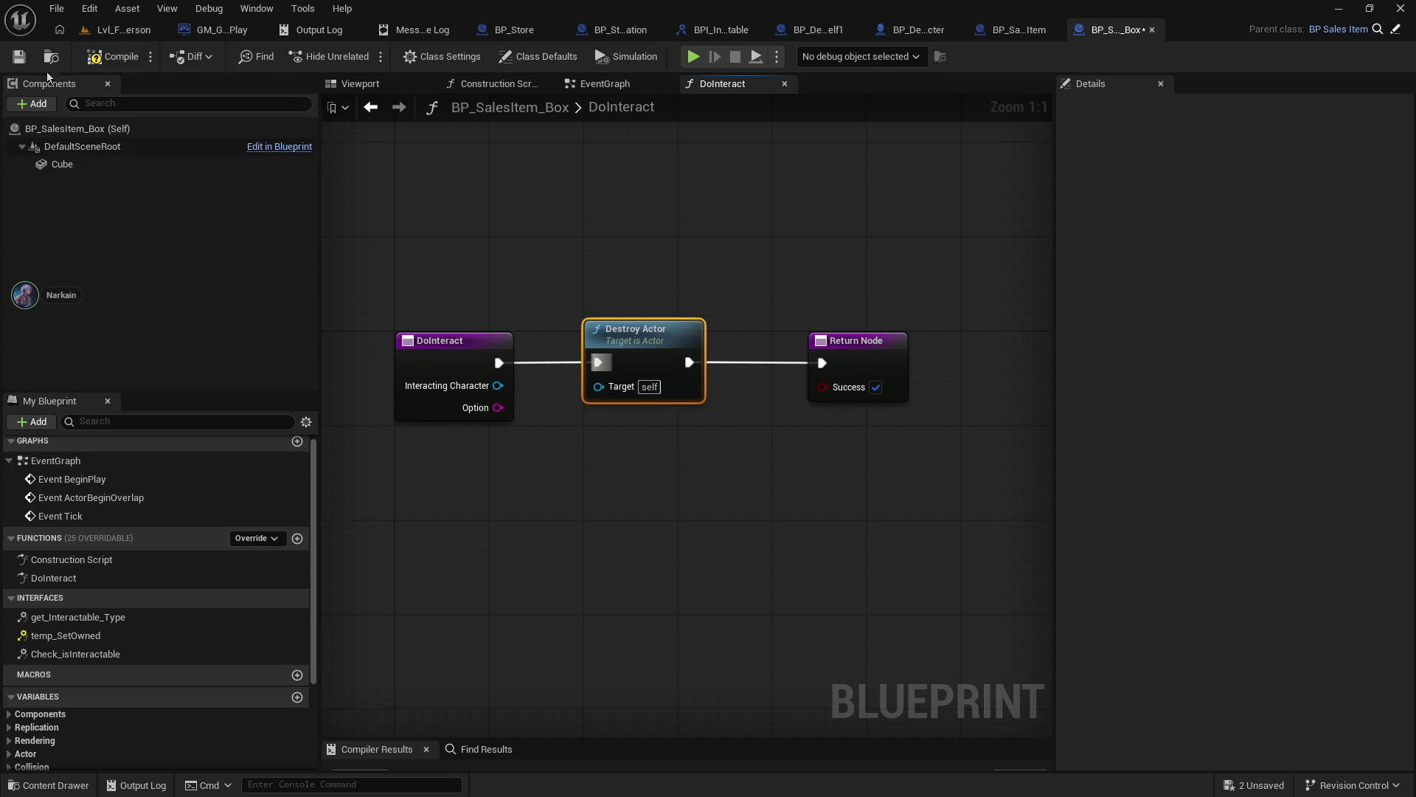
{"action": "left_click", "coordinate": [22, 59]}
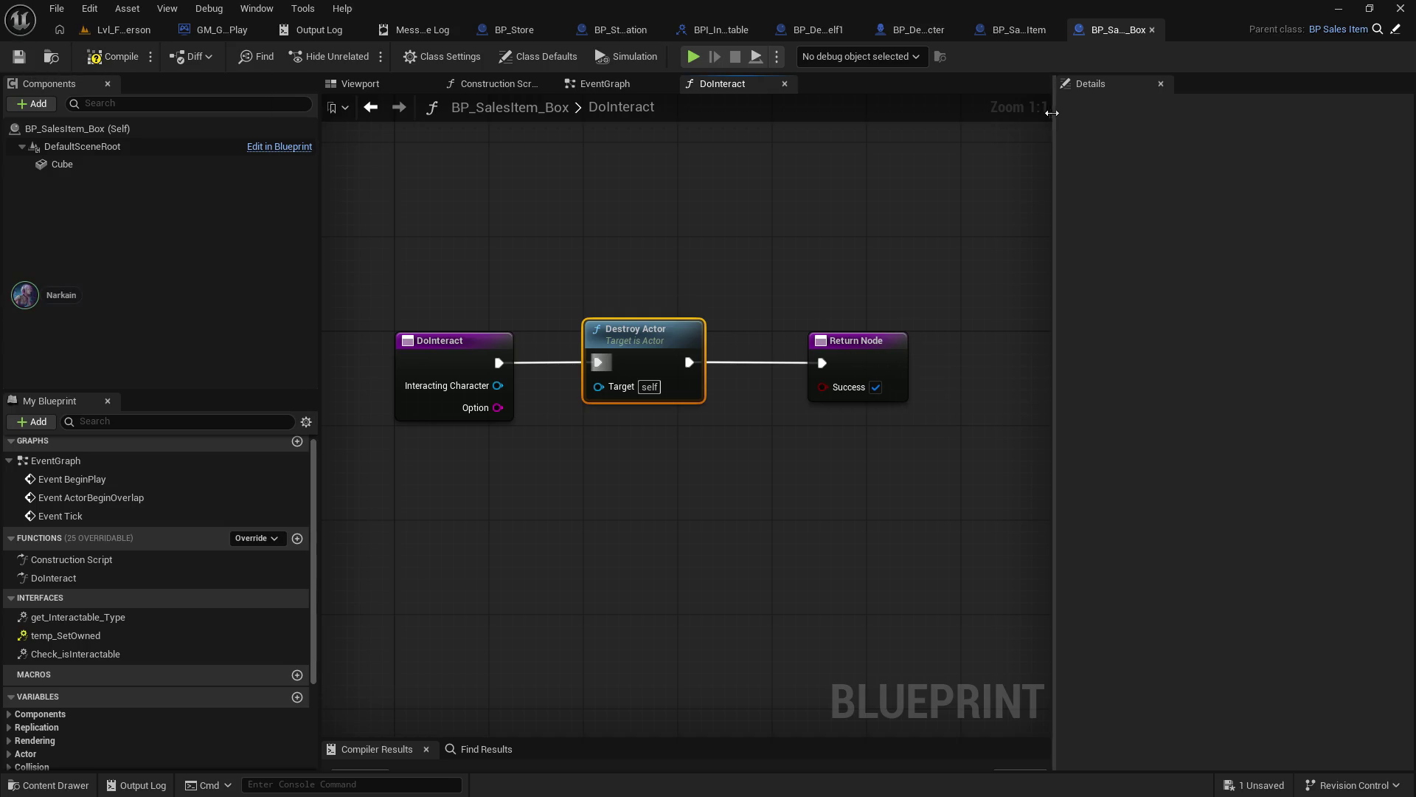
- Add a Print String after Do Interact that prints its Success value
{"action": "left_click", "coordinate": [1025, 33]}
{"action": "left_click", "coordinate": [944, 33]}
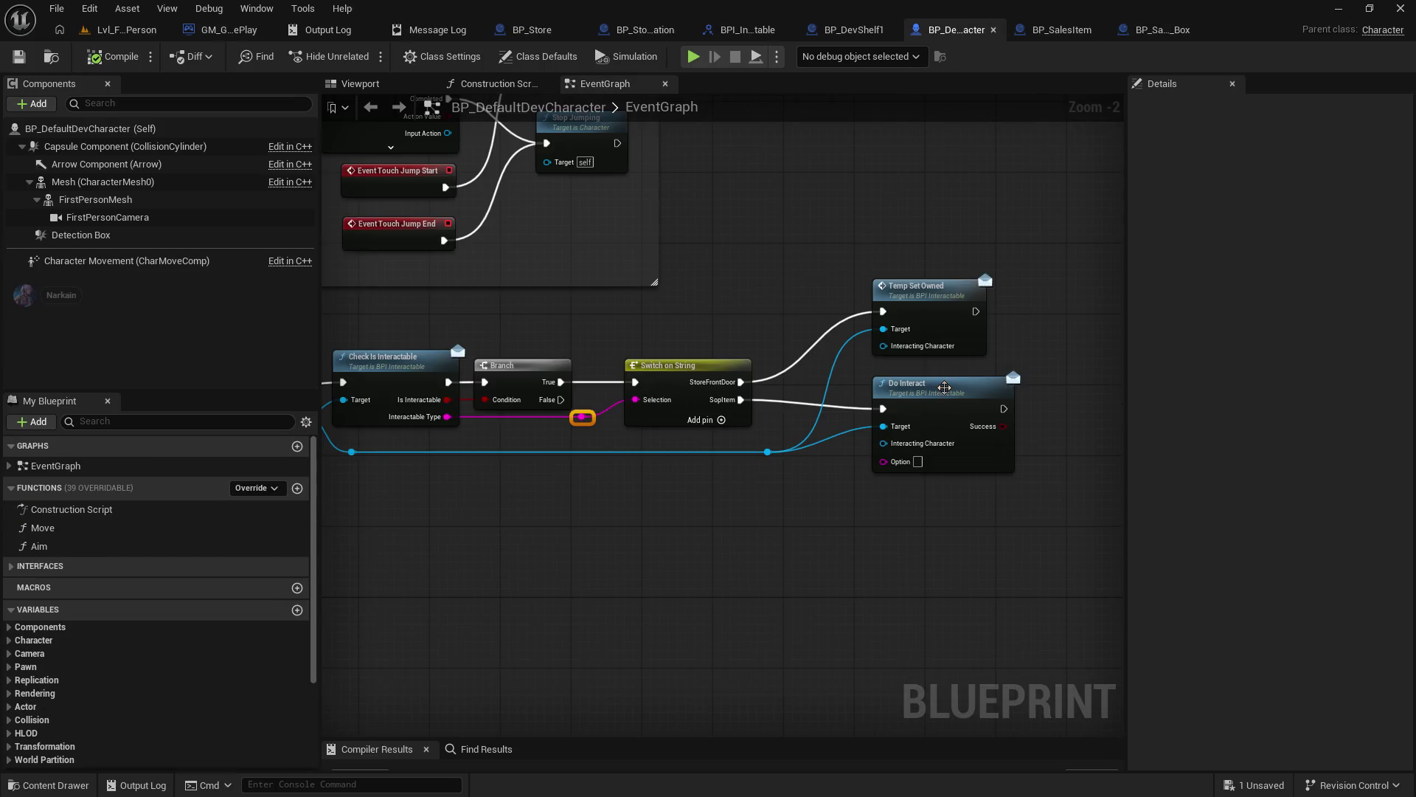
{"action": "left_click_drag", "start_coordinate": [663, 402], "coordinate": [828, 422]}
{"action": "type", "text": "print"}
{"action": "key", "text": "Return"}
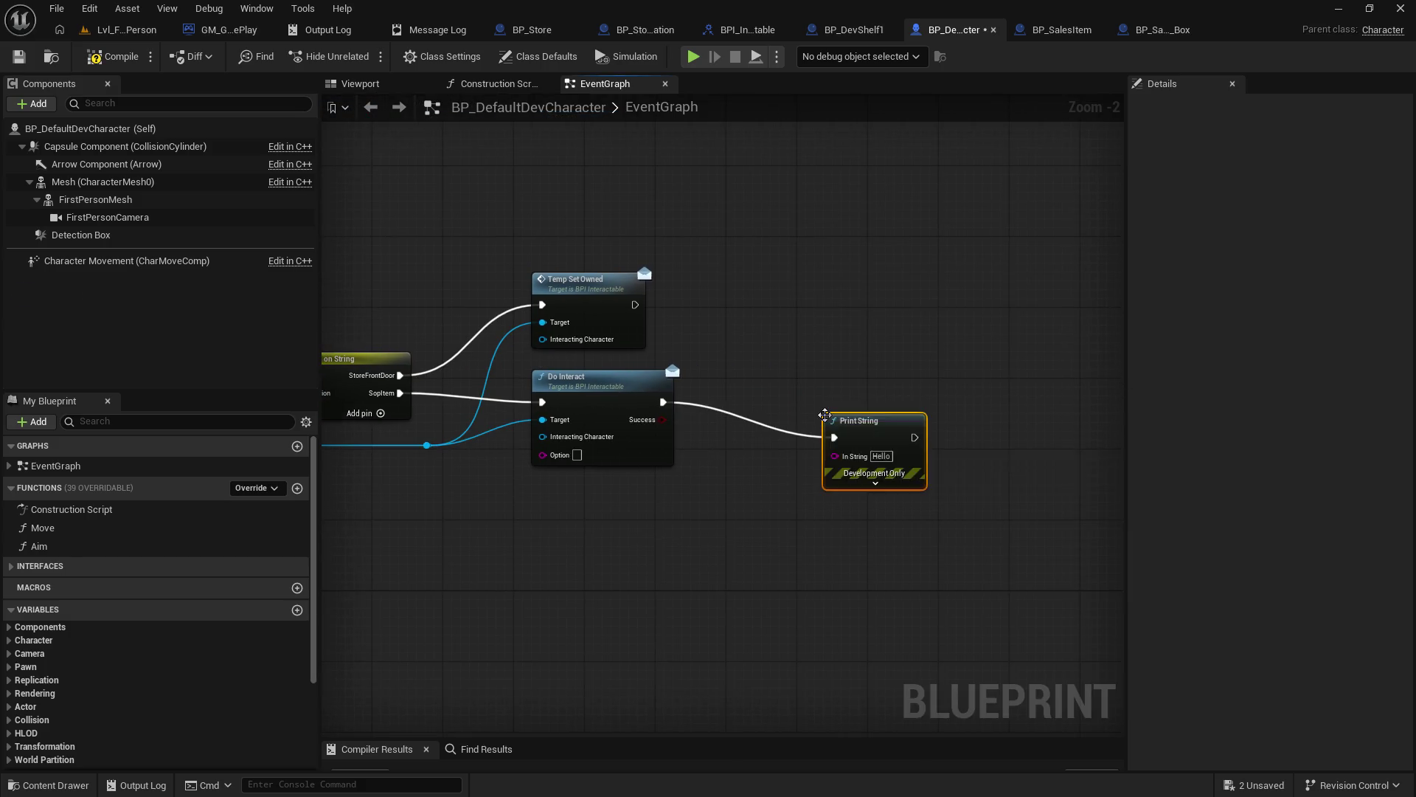
{"action": "mouse_move", "coordinate": [662, 420]}
{"action": "left_mouse_down"}
{"action": "mouse_move", "coordinate": [835, 456]}
{"action": "mouse_move", "coordinate": [880, 381]}
{"action": "left_mouse_up"}
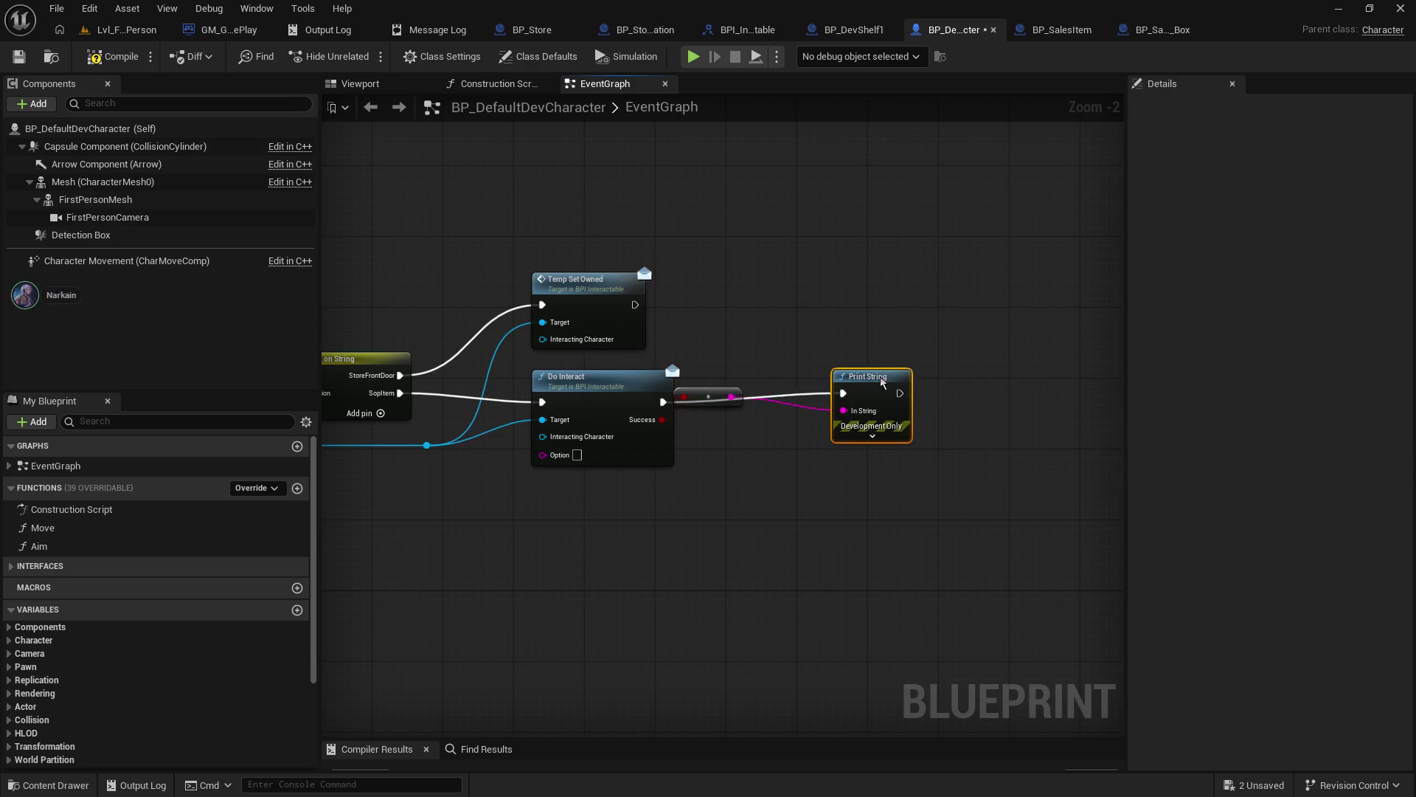
{"action": "left_click_drag", "start_coordinate": [723, 389], "coordinate": [777, 469]}
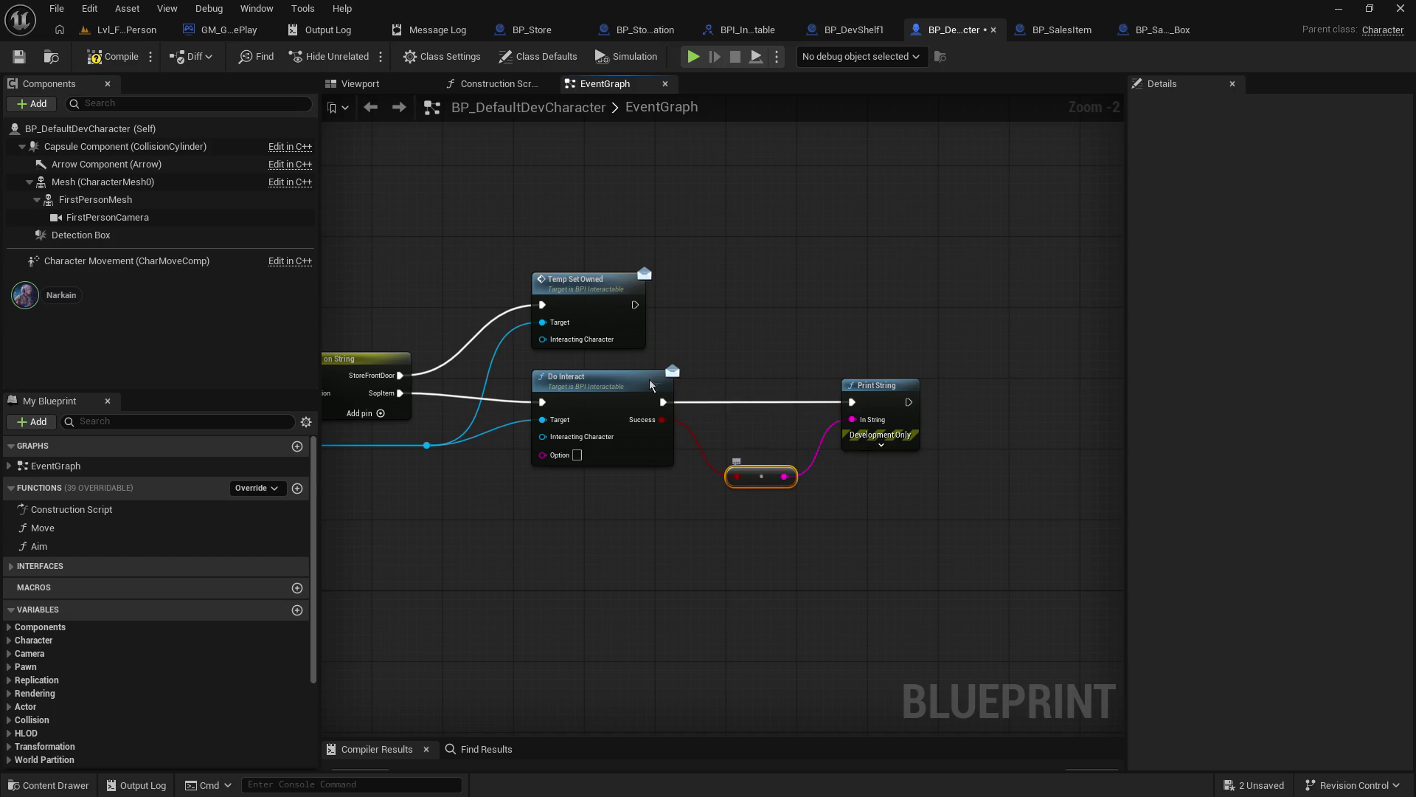
- Save the character blueprint and play Lvl_FirstPerson in the editor
{"action": "left_click", "coordinate": [16, 56]}
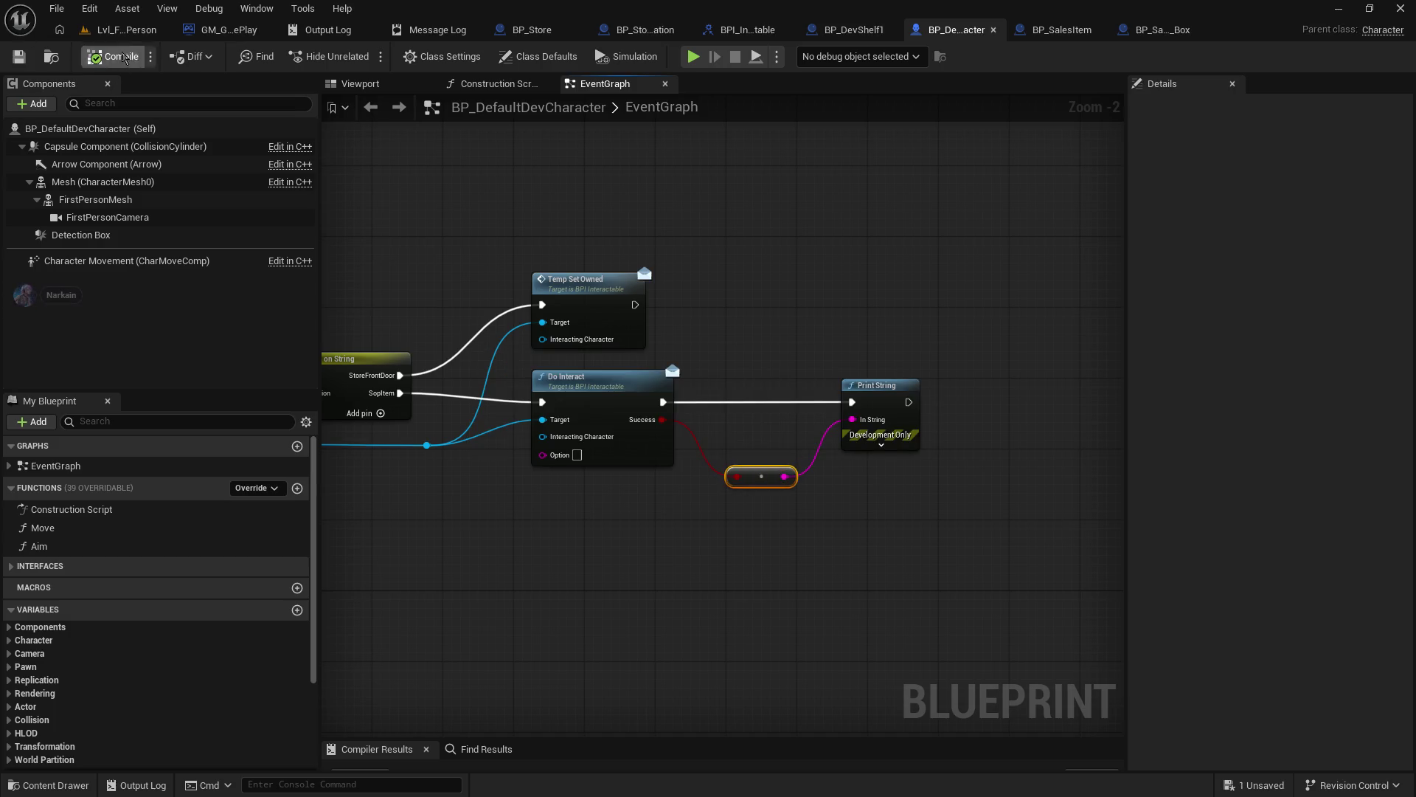
{"action": "left_click", "coordinate": [131, 30]}
{"action": "left_click", "coordinate": [365, 56]}
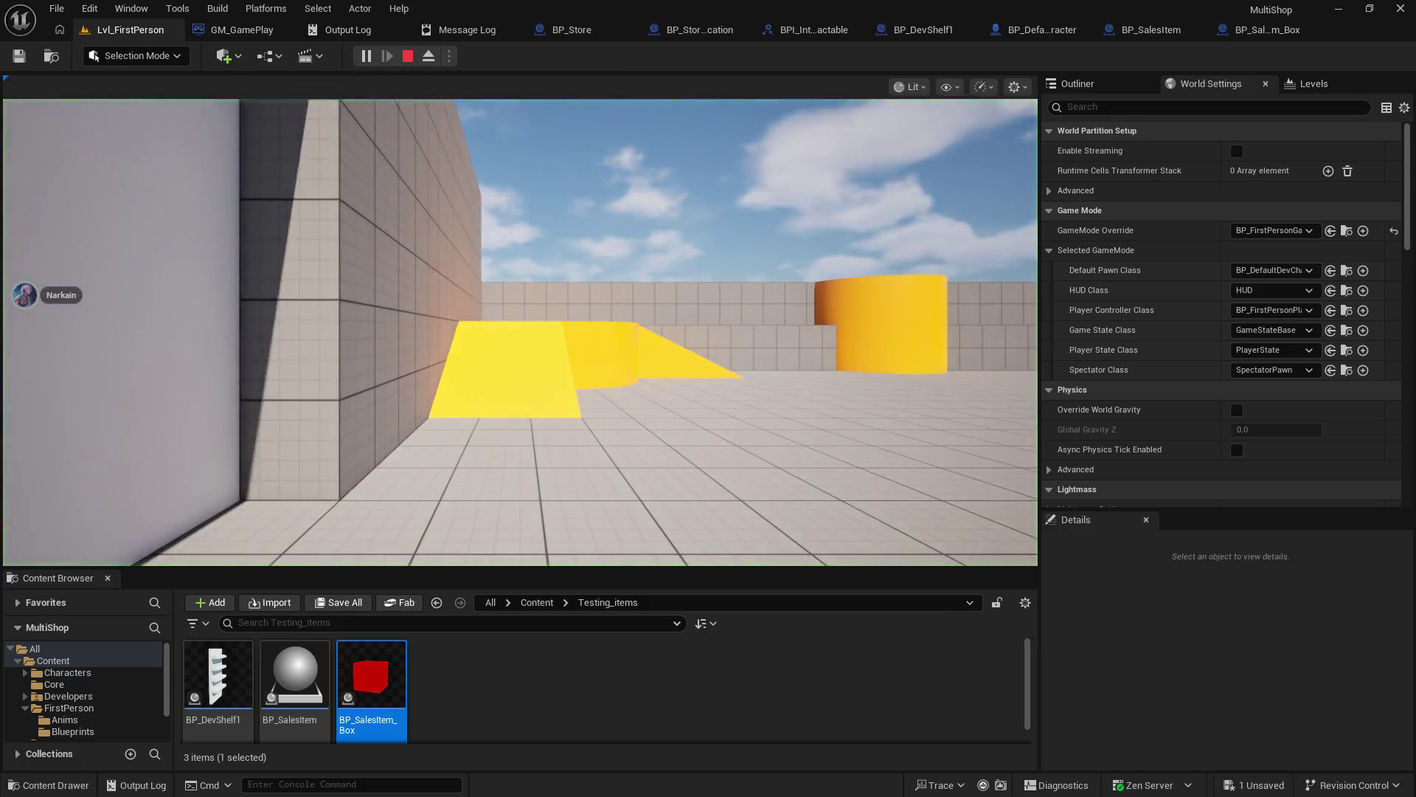
- Walk toward and back from the shelf with W and S, then end the session with Esc
{"action": "key", "text": "w"}
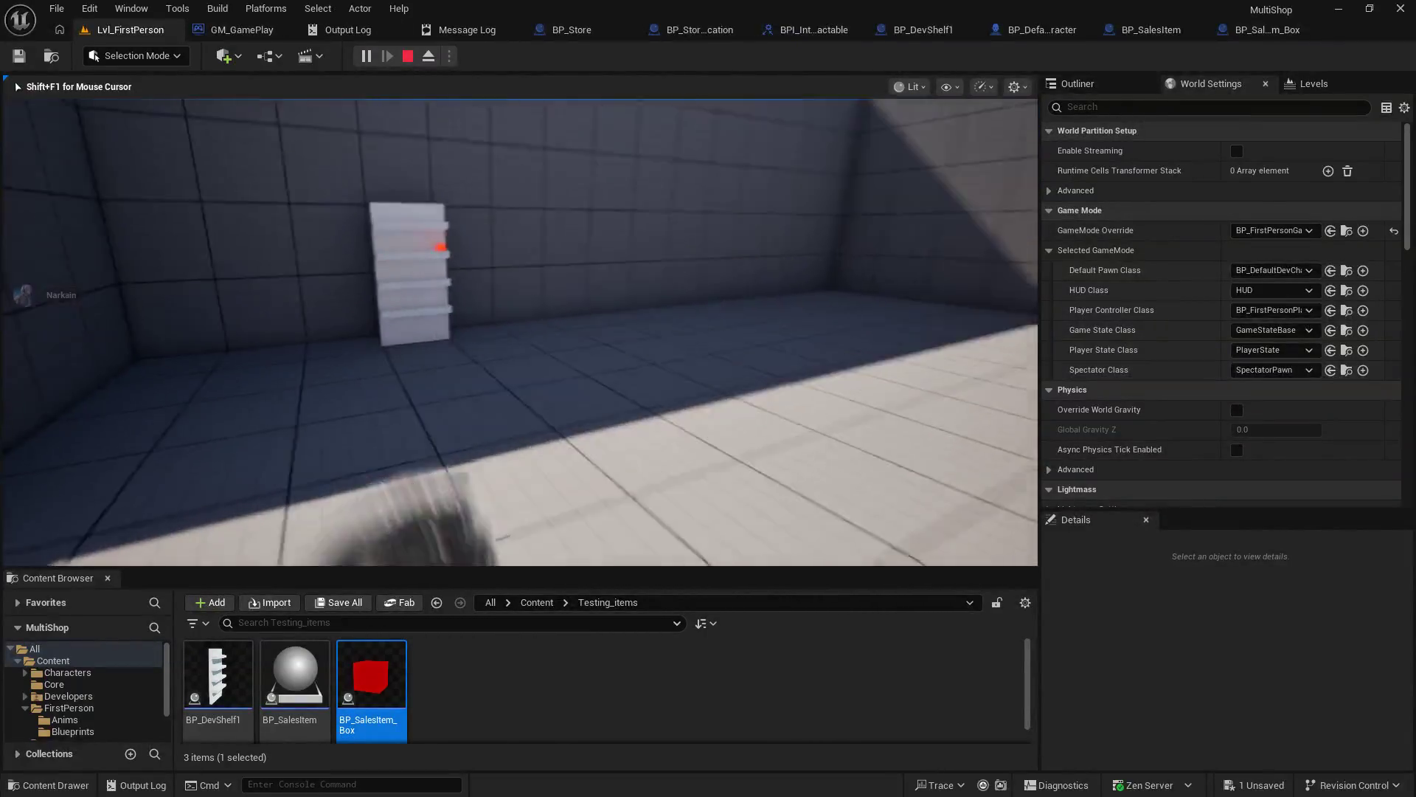
{"action": "key", "text": "w"}
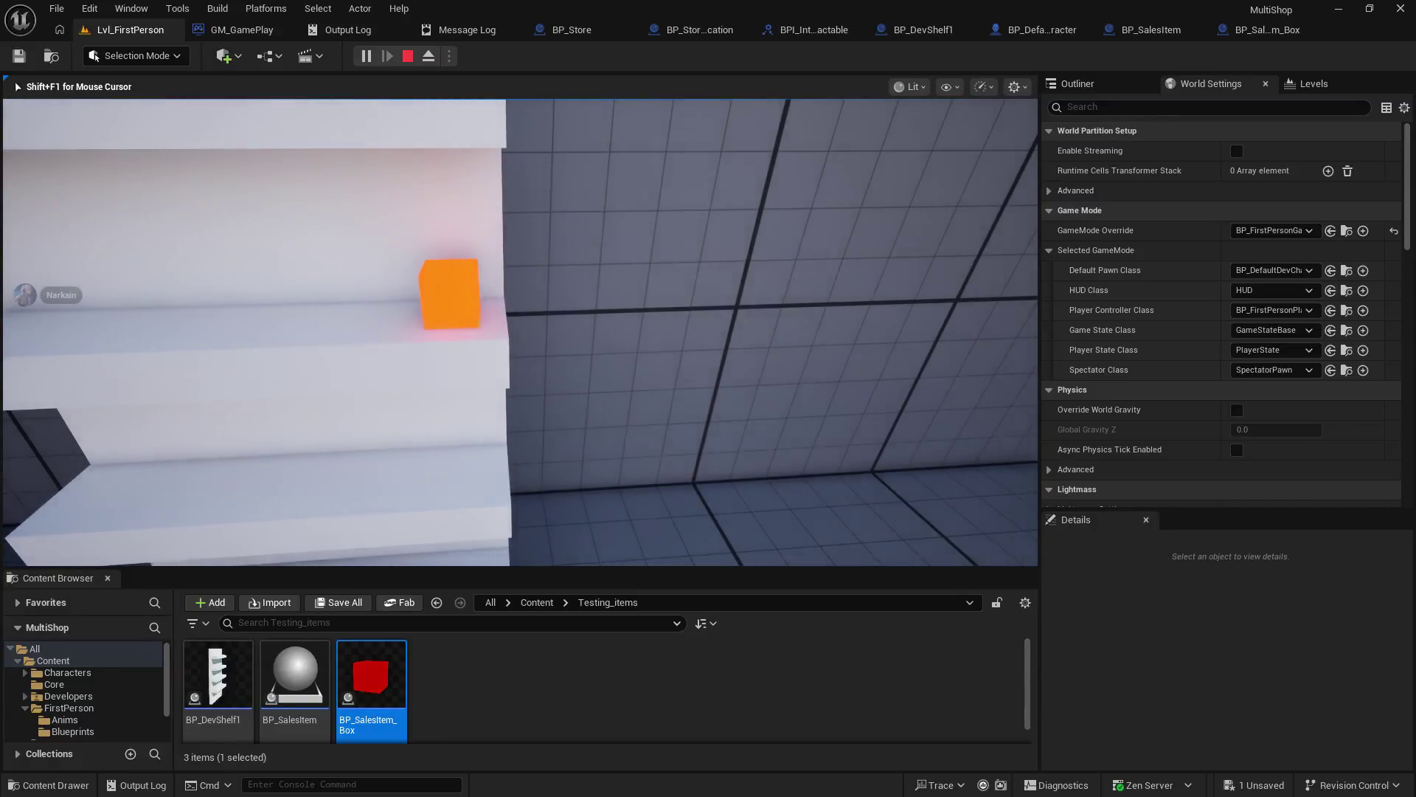
{"action": "key", "text": "s"}
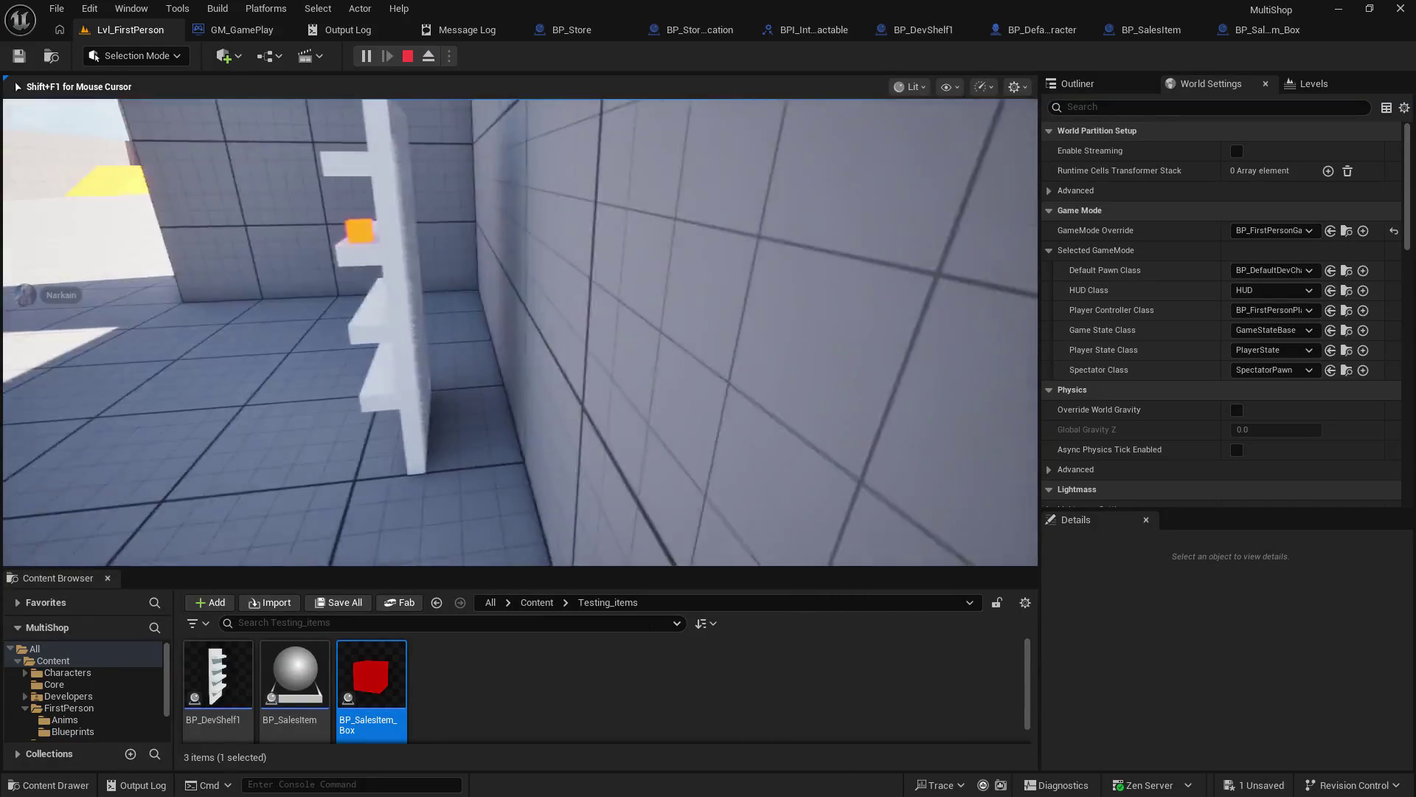
{"action": "key", "text": "w"}
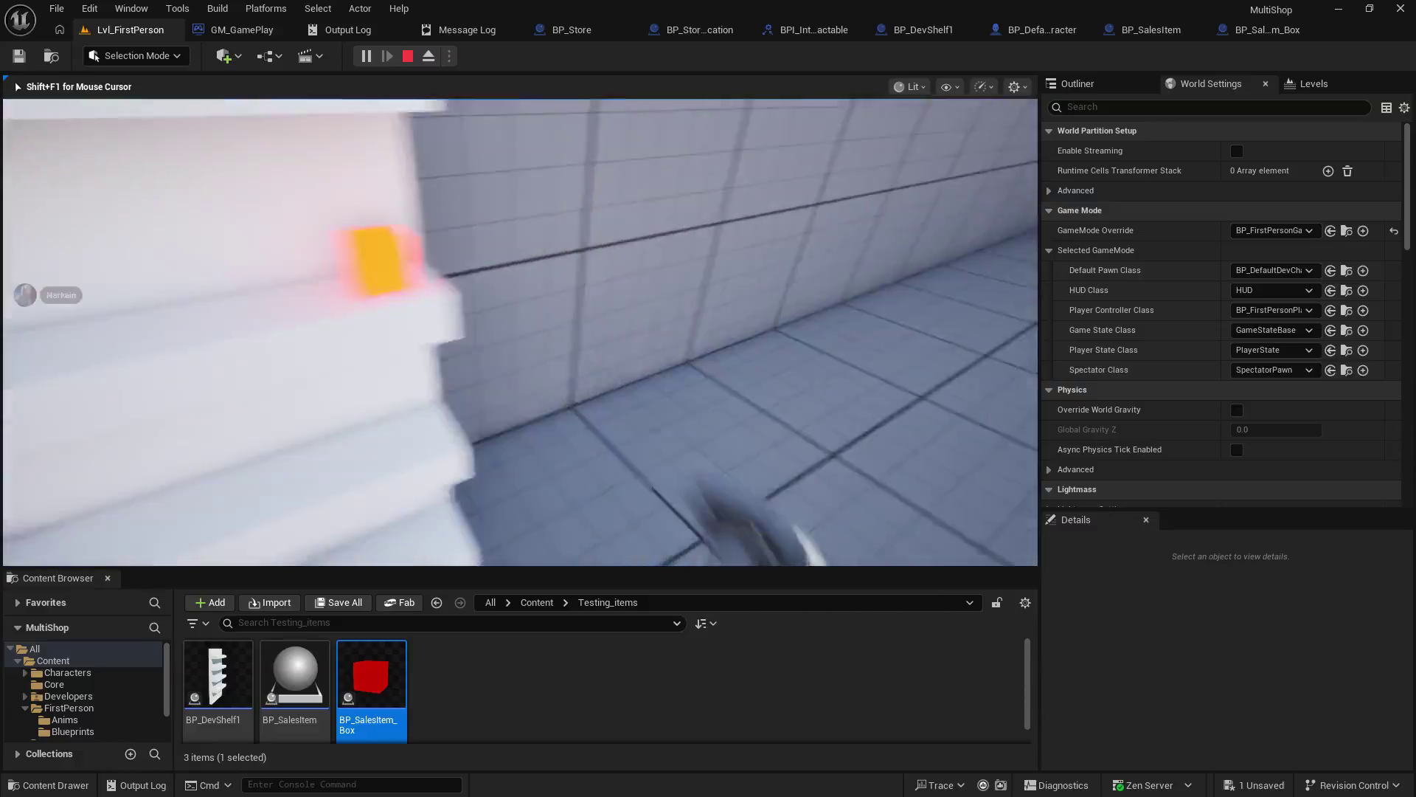
{"action": "key", "text": "s"}
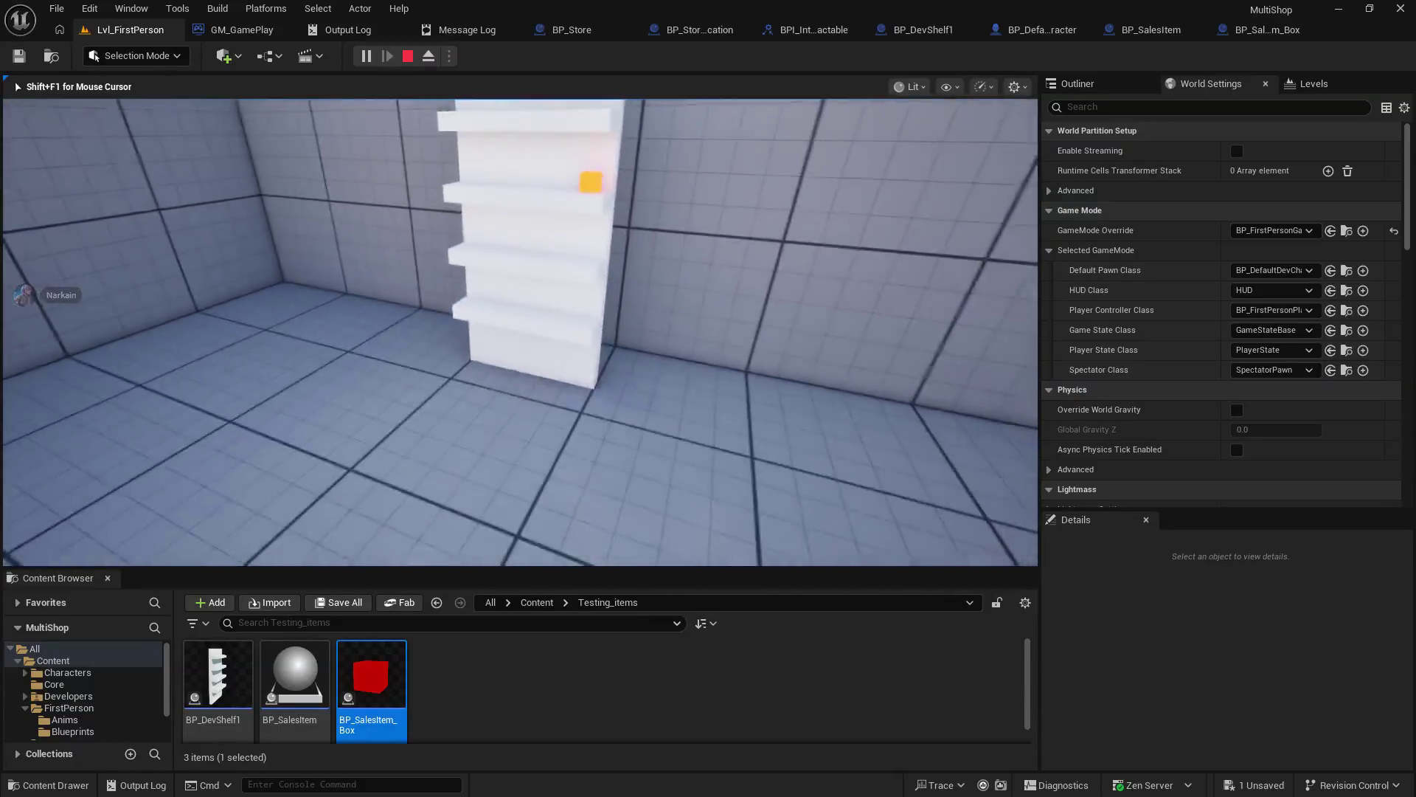
{"action": "key", "text": "Escape"}
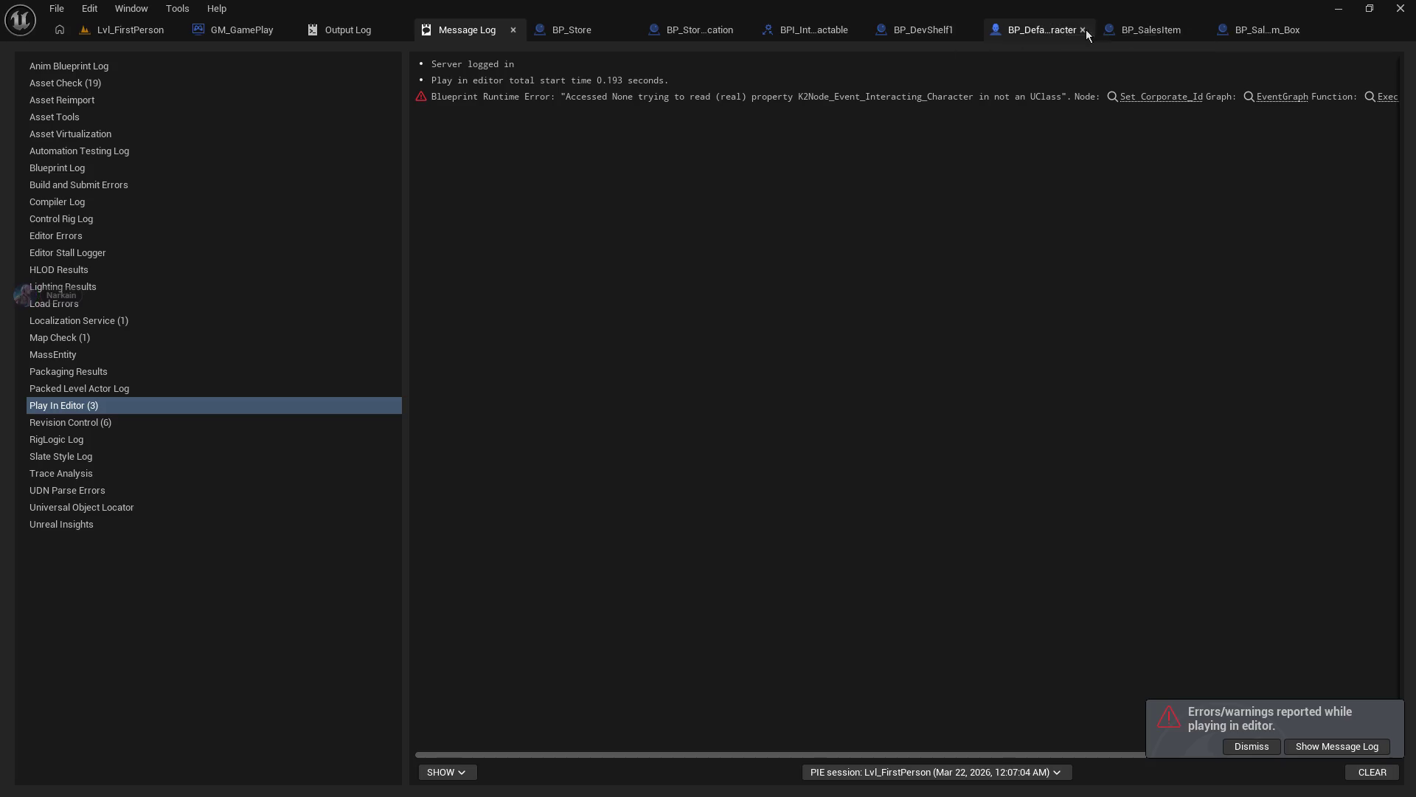
- Check BP_SalesItem's preview, then expand the box Cube's BlockAllDynamic collision preset details
{"action": "left_click", "coordinate": [1145, 35]}
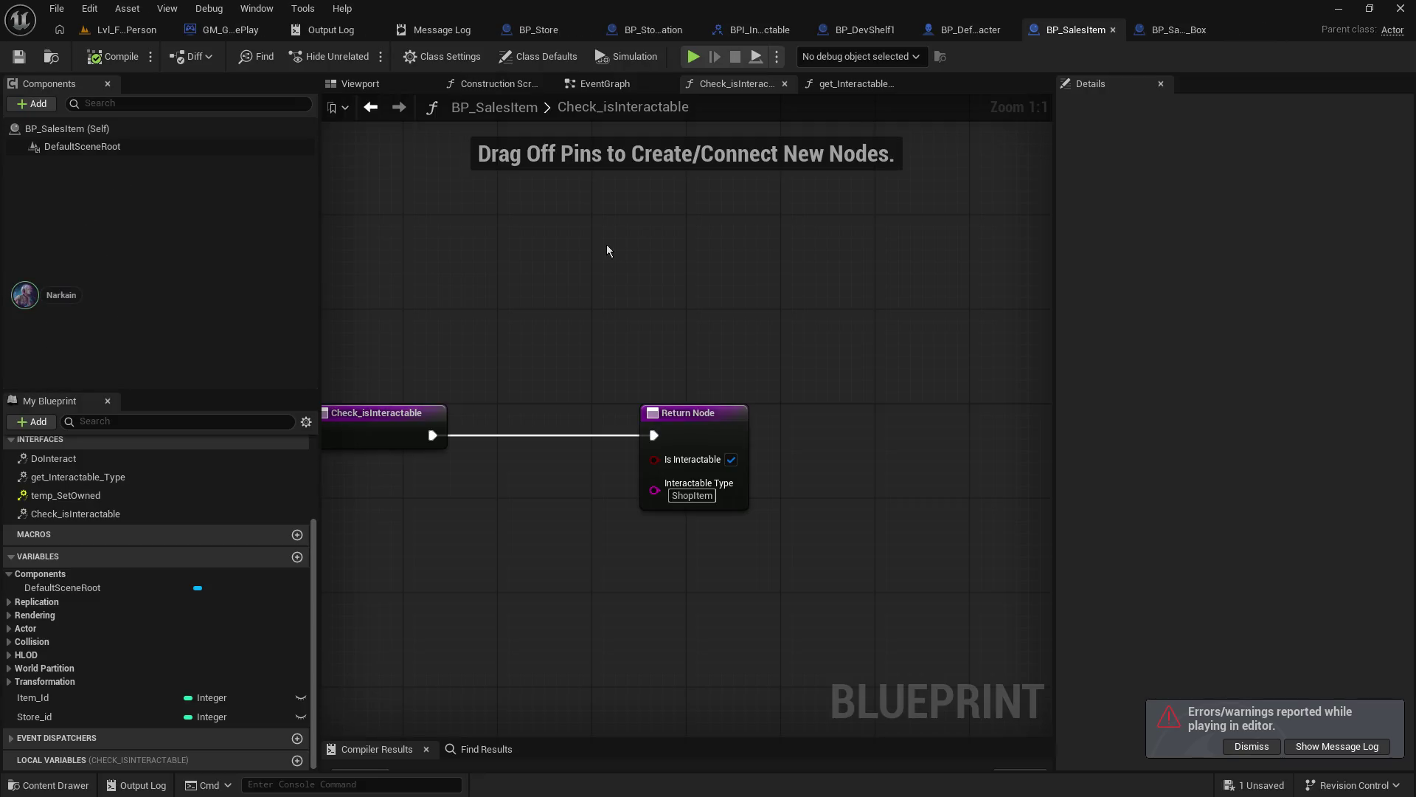
{"action": "left_click", "coordinate": [362, 86]}
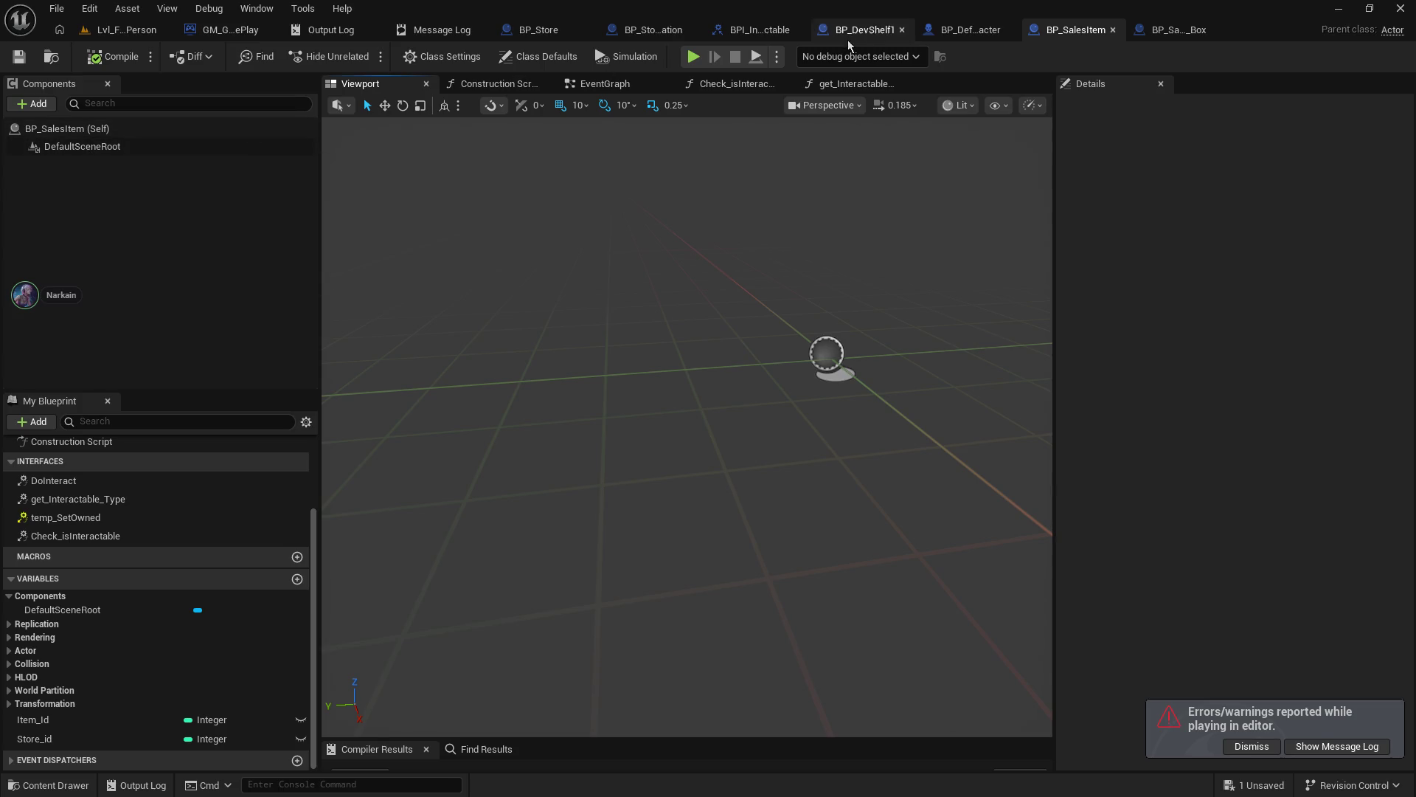
{"action": "left_click", "coordinate": [1176, 34]}
{"action": "left_click", "coordinate": [118, 166]}
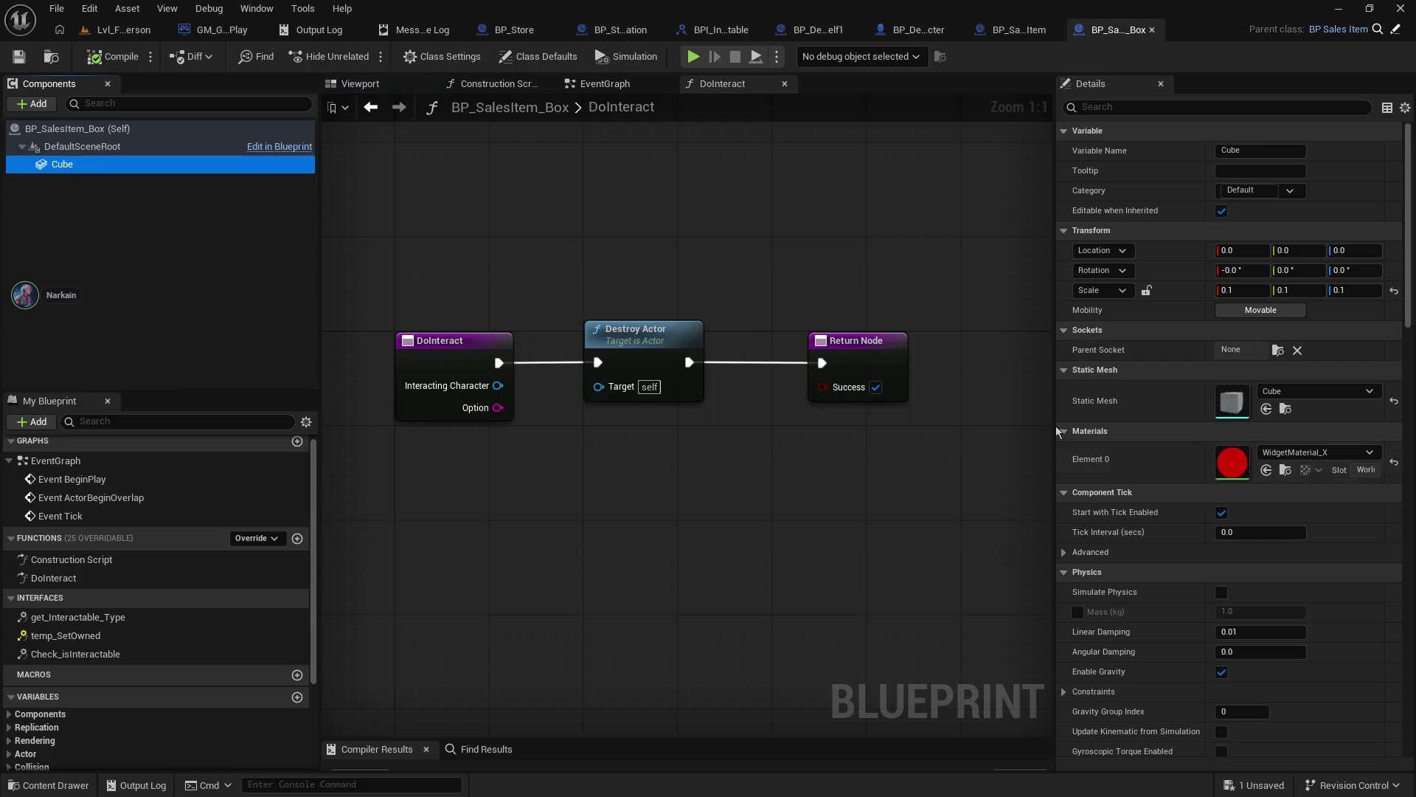
{"action": "scroll", "coordinate": [1241, 704], "scroll_direction": "down", "scroll_amount": 5}
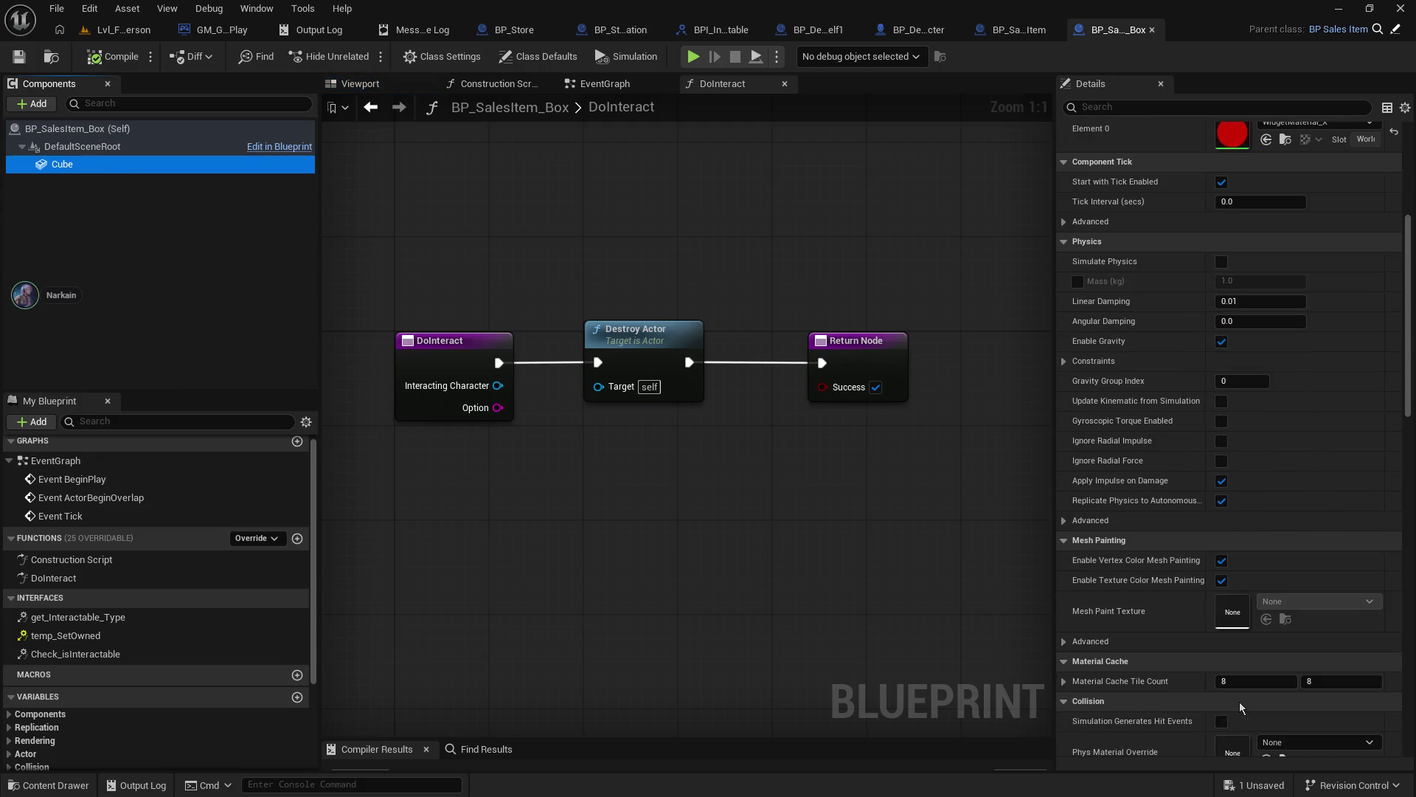
{"action": "scroll", "coordinate": [1239, 701], "scroll_direction": "down", "scroll_amount": 2}
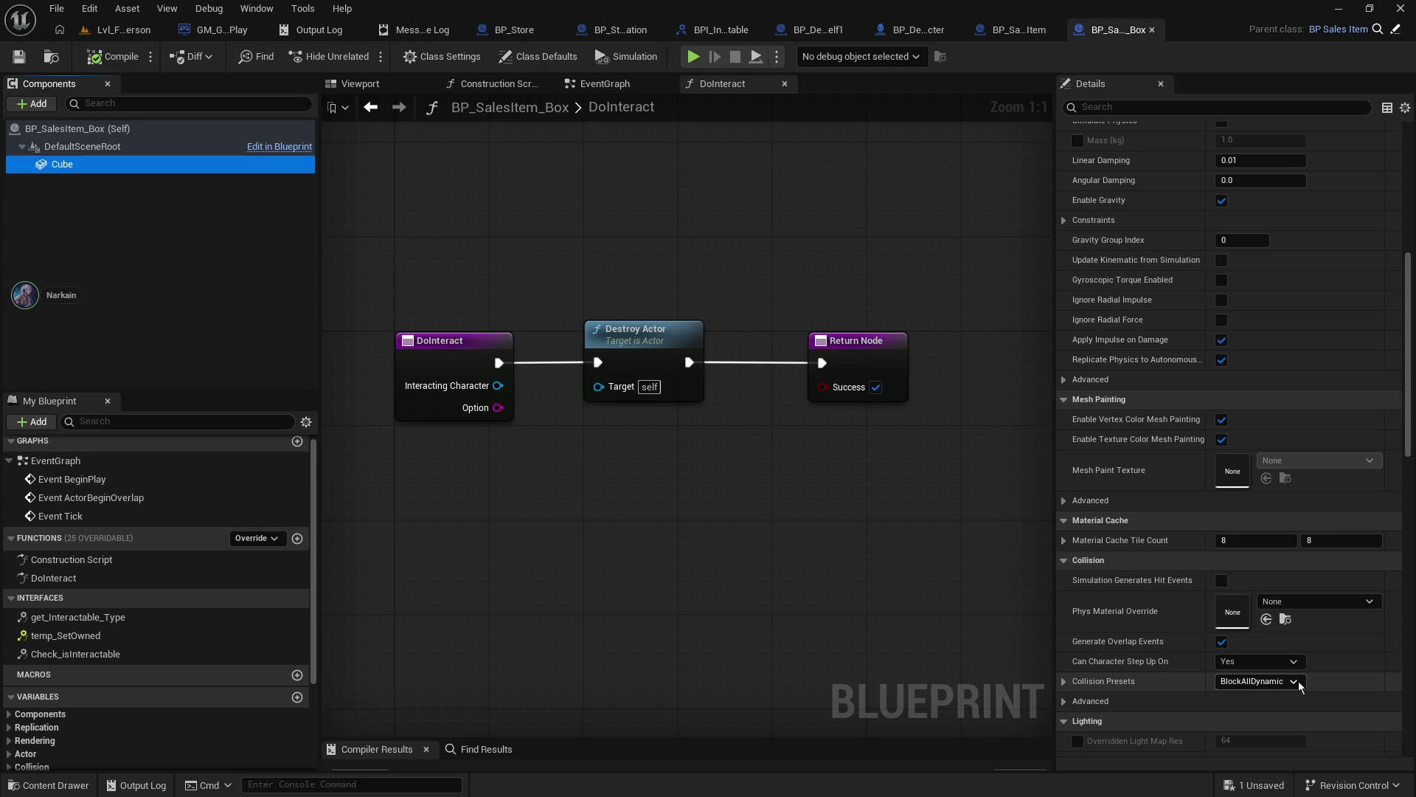
{"action": "left_click", "coordinate": [1064, 682]}
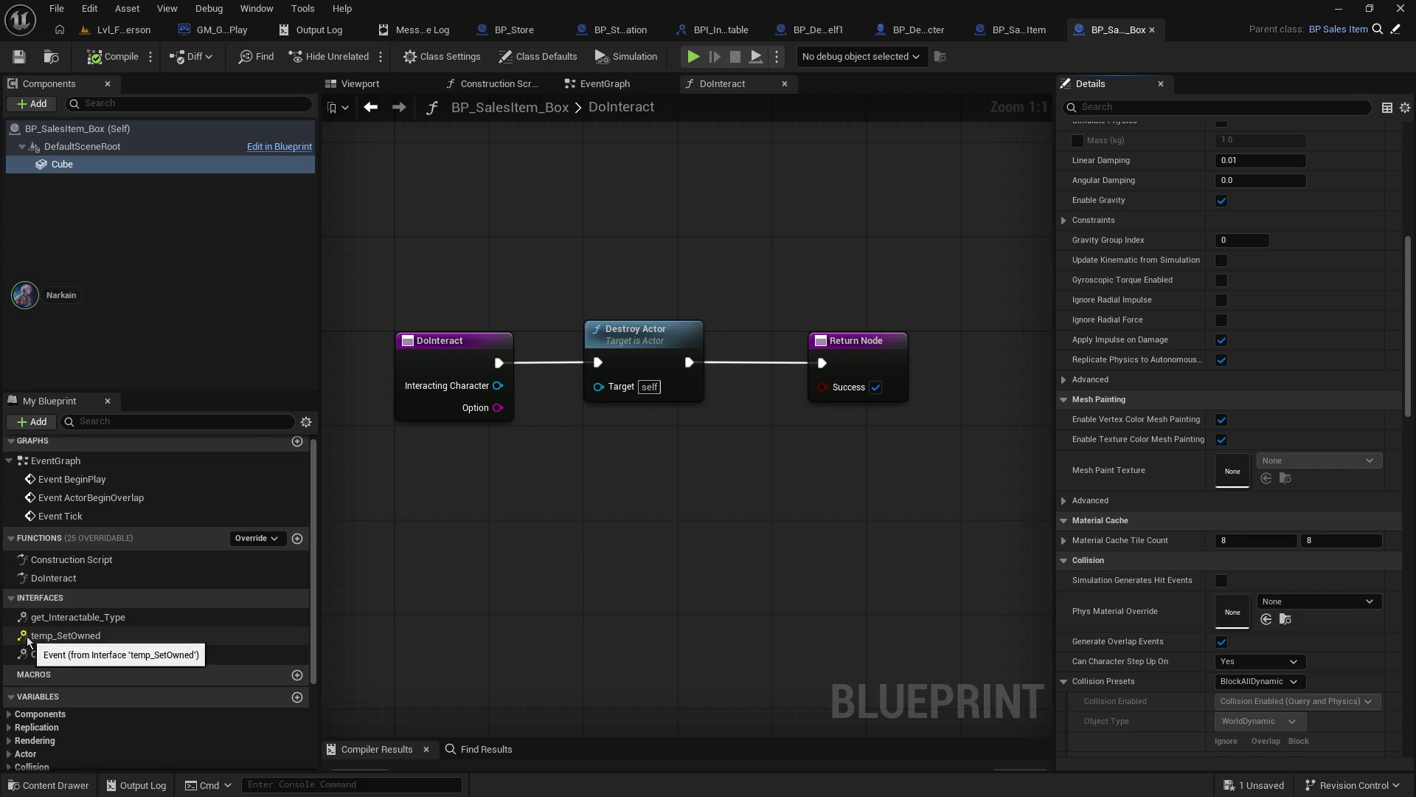
- Implement Check_isInteractable in BP_SalesItem_Box and copy ShopItem from BP_SalesItem's Return Node
{"action": "double_click", "coordinate": [126, 652]}
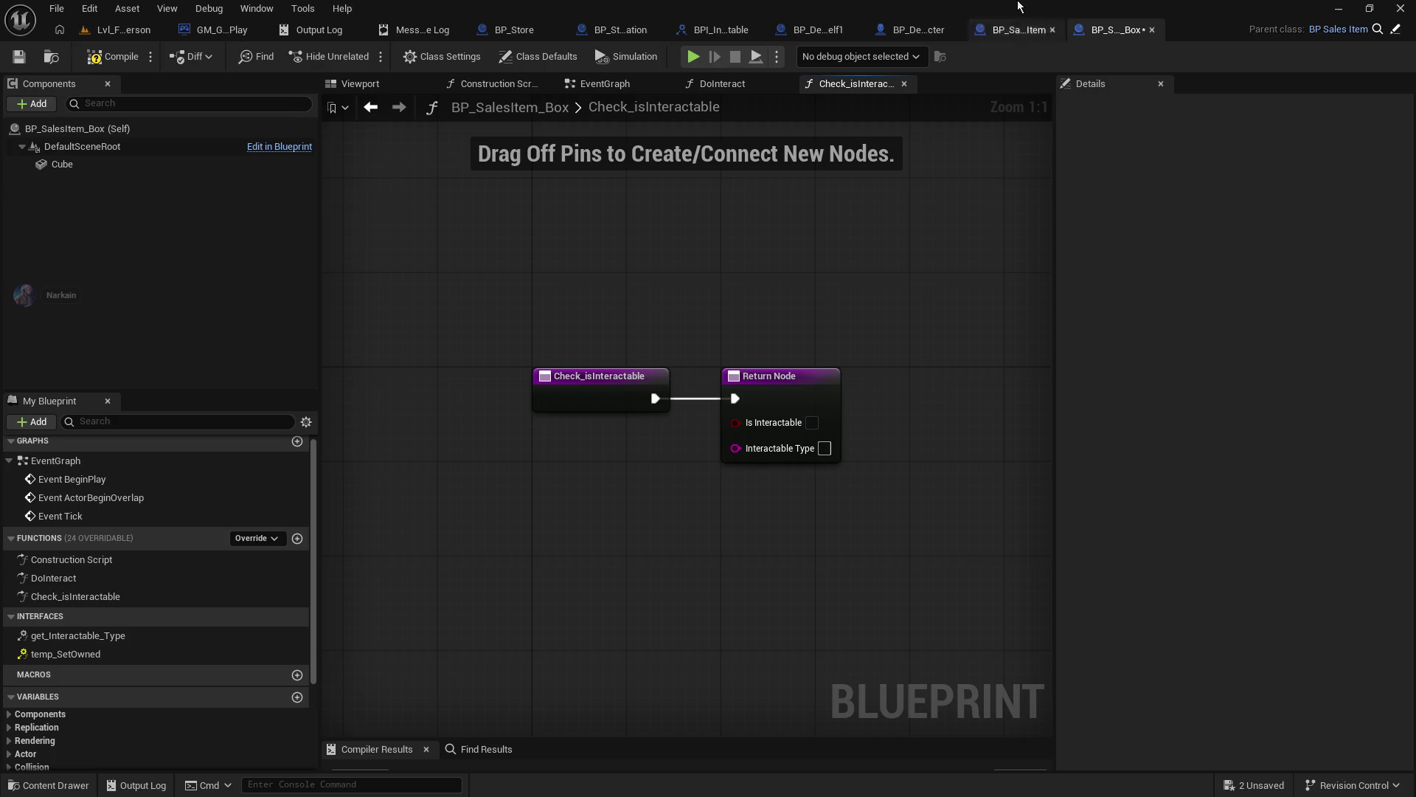
{"action": "left_click", "coordinate": [1018, 31]}
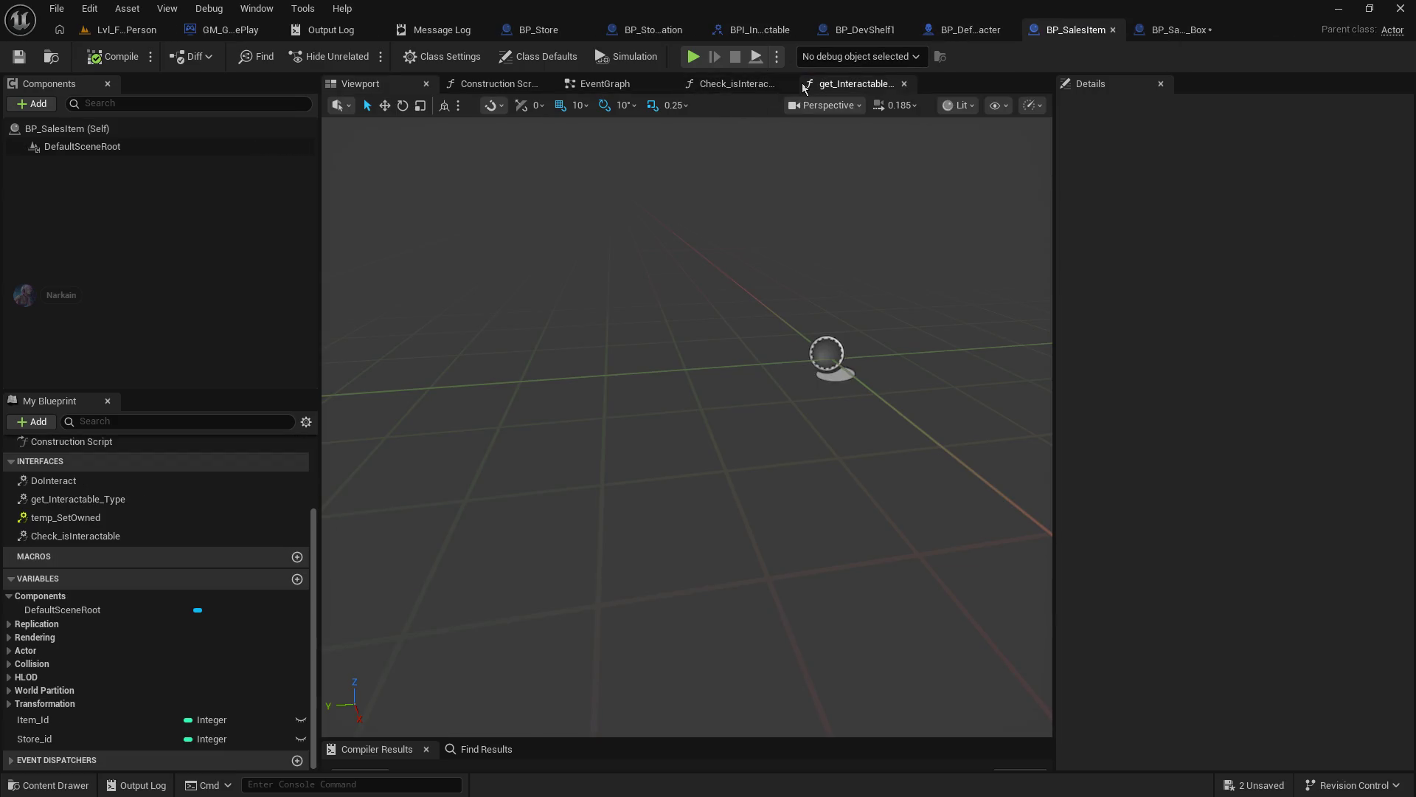
{"action": "left_click", "coordinate": [730, 83]}
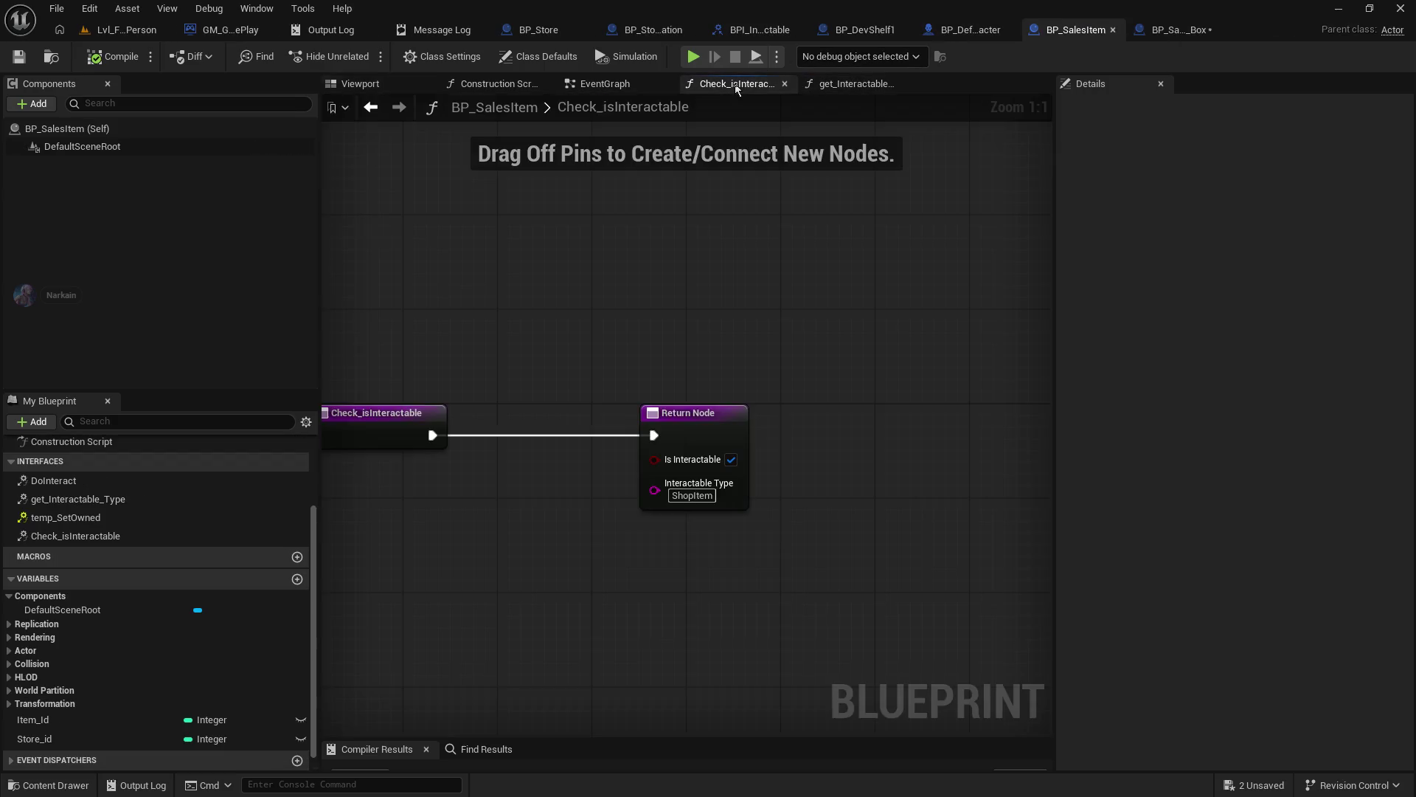
{"action": "left_click", "coordinate": [687, 496]}
{"action": "right_click", "coordinate": [687, 496]}
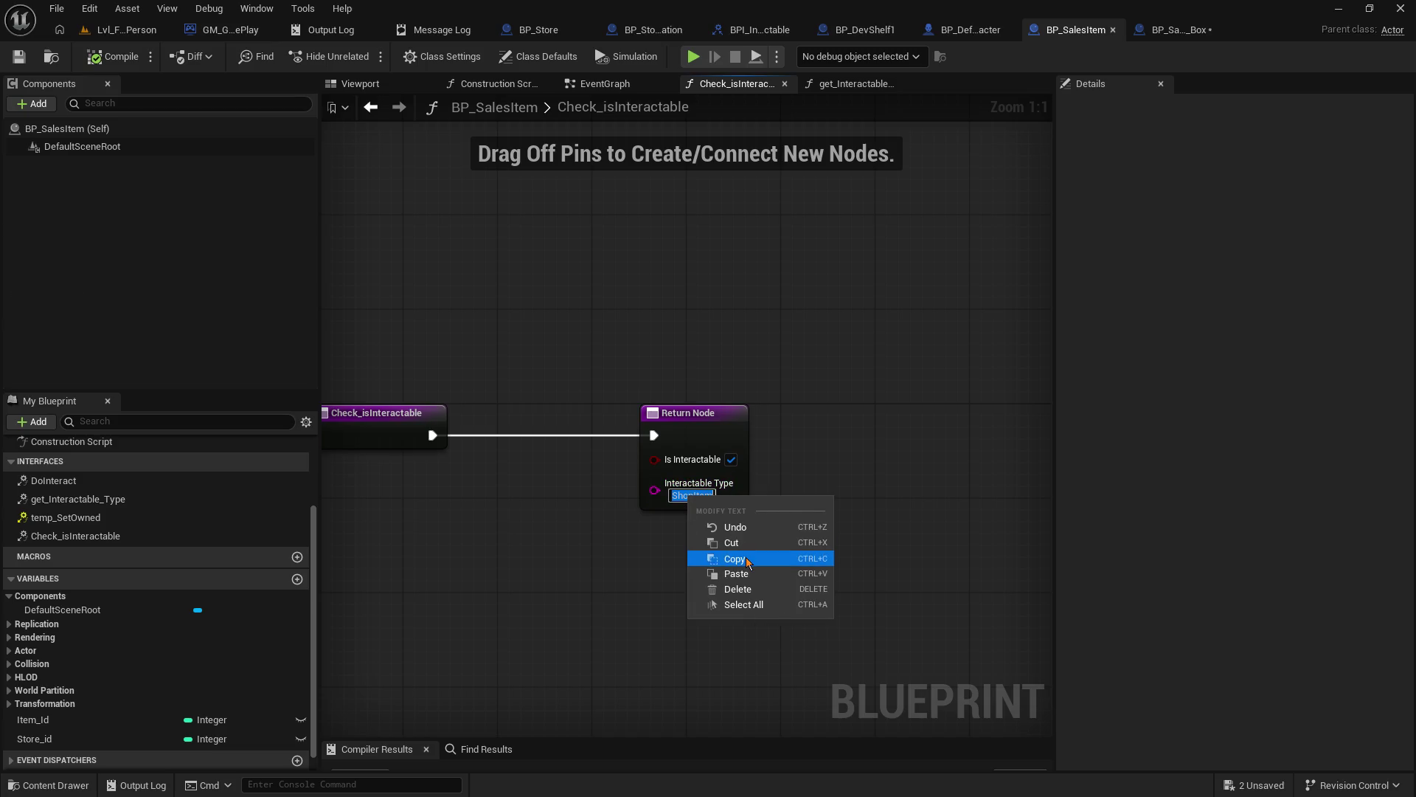
{"action": "left_click", "coordinate": [747, 561]}
- Cut ShopItem out of BP_SalesItem's Return Node, save it, then compile and save BP_SalesItem_Box
{"action": "right_click", "coordinate": [694, 495]}
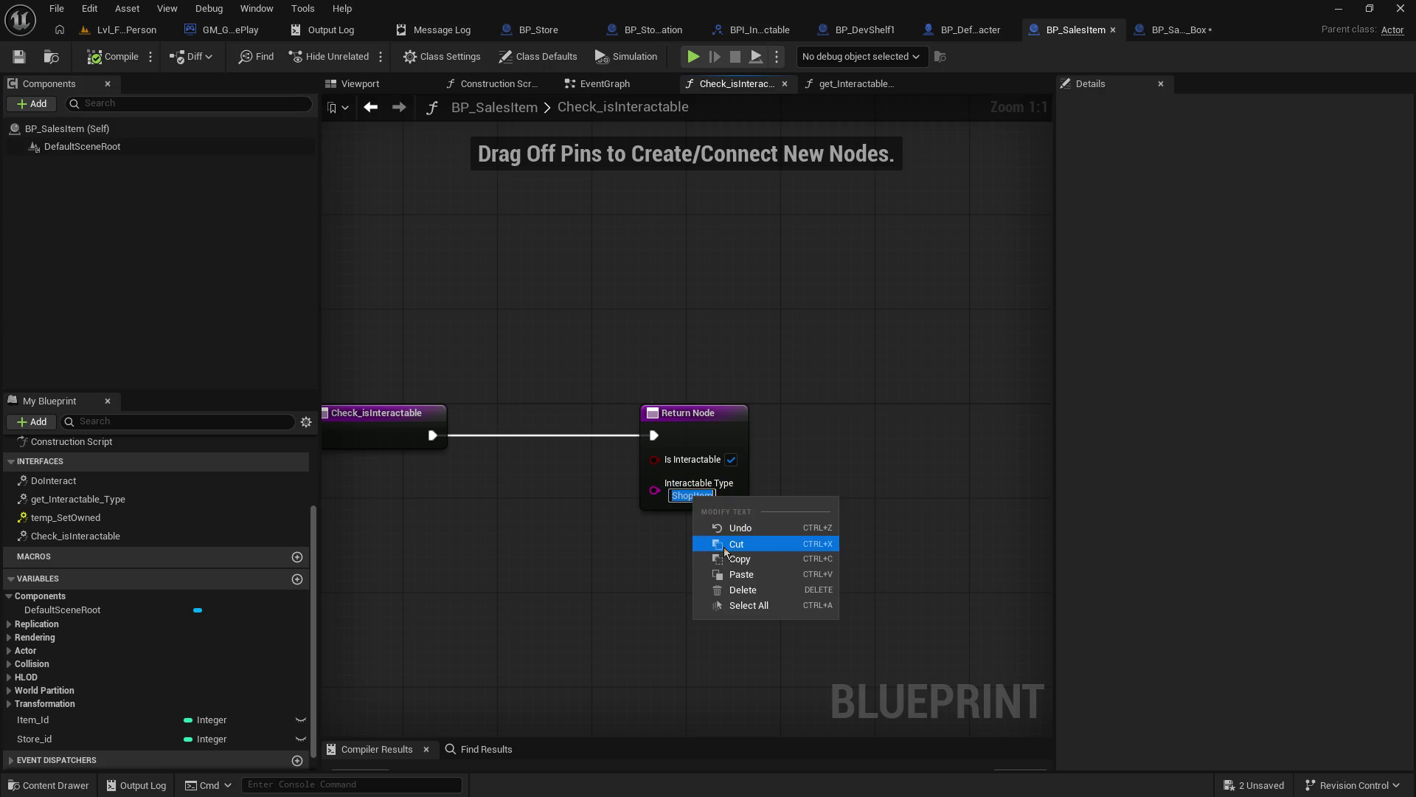
{"action": "left_click", "coordinate": [730, 526]}
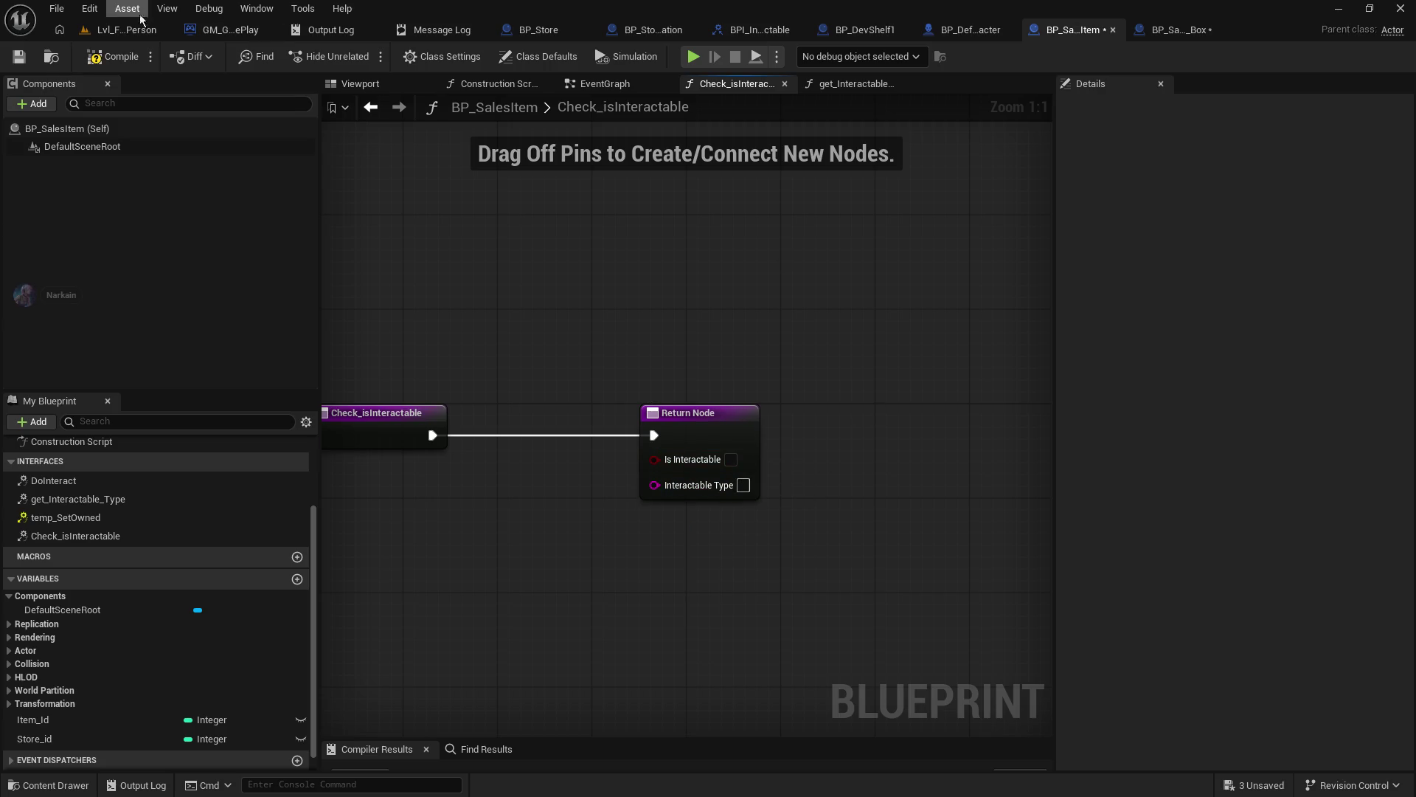
{"action": "left_click", "coordinate": [16, 59]}
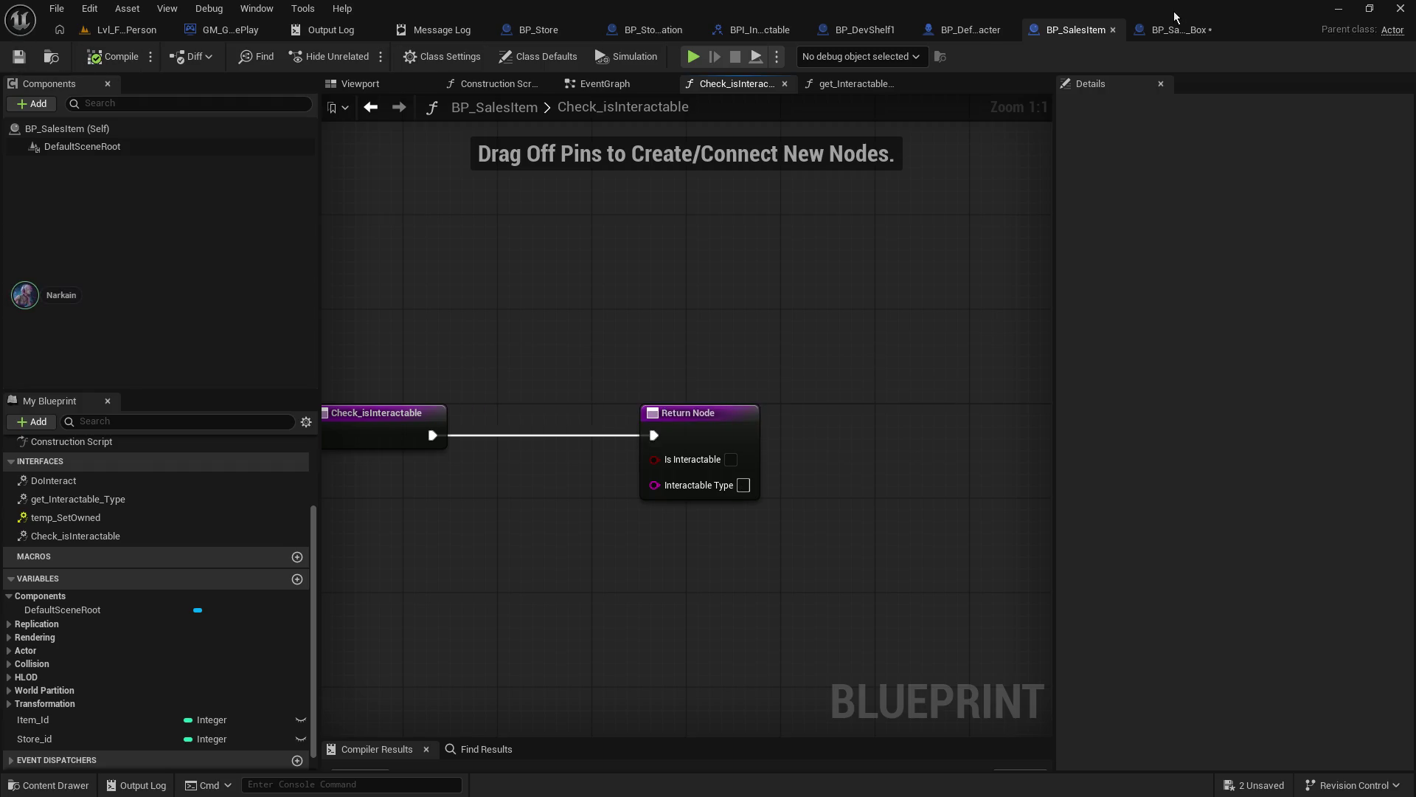
{"action": "left_click", "coordinate": [1176, 29]}
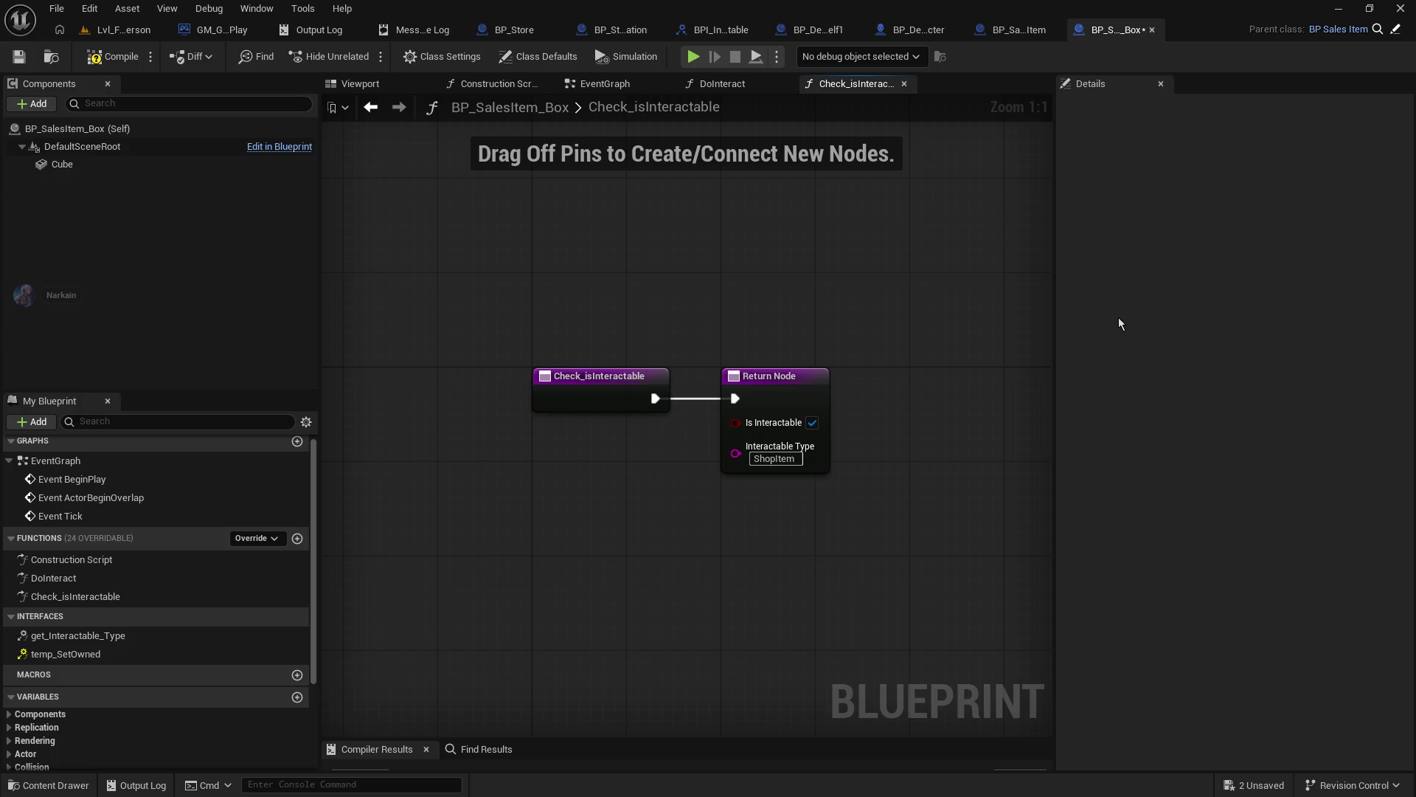
{"action": "left_click", "coordinate": [112, 58]}
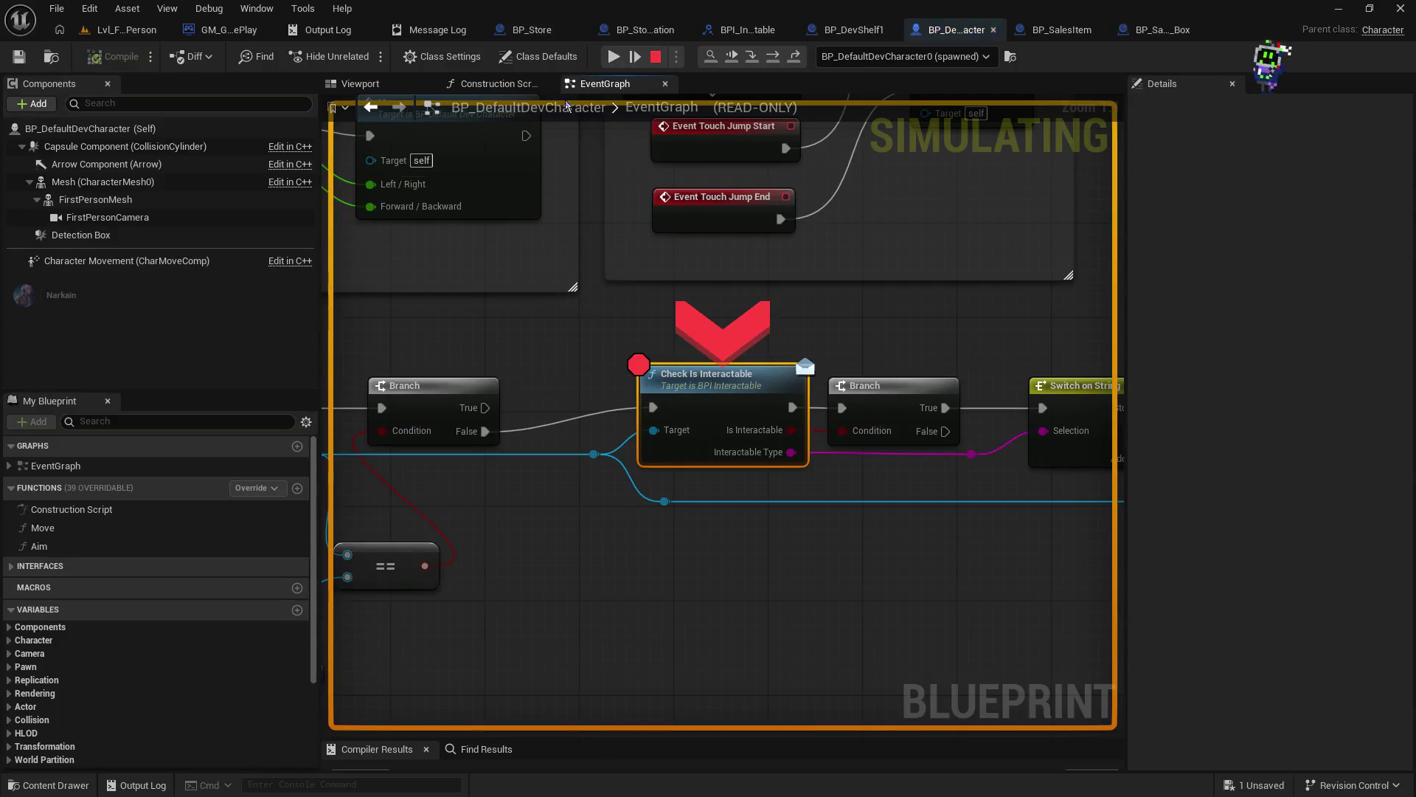
- Inspect the actor reference value and step through Check_isInteractable to the Switch on String
{"action": "mouse_move", "coordinate": [595, 452]}
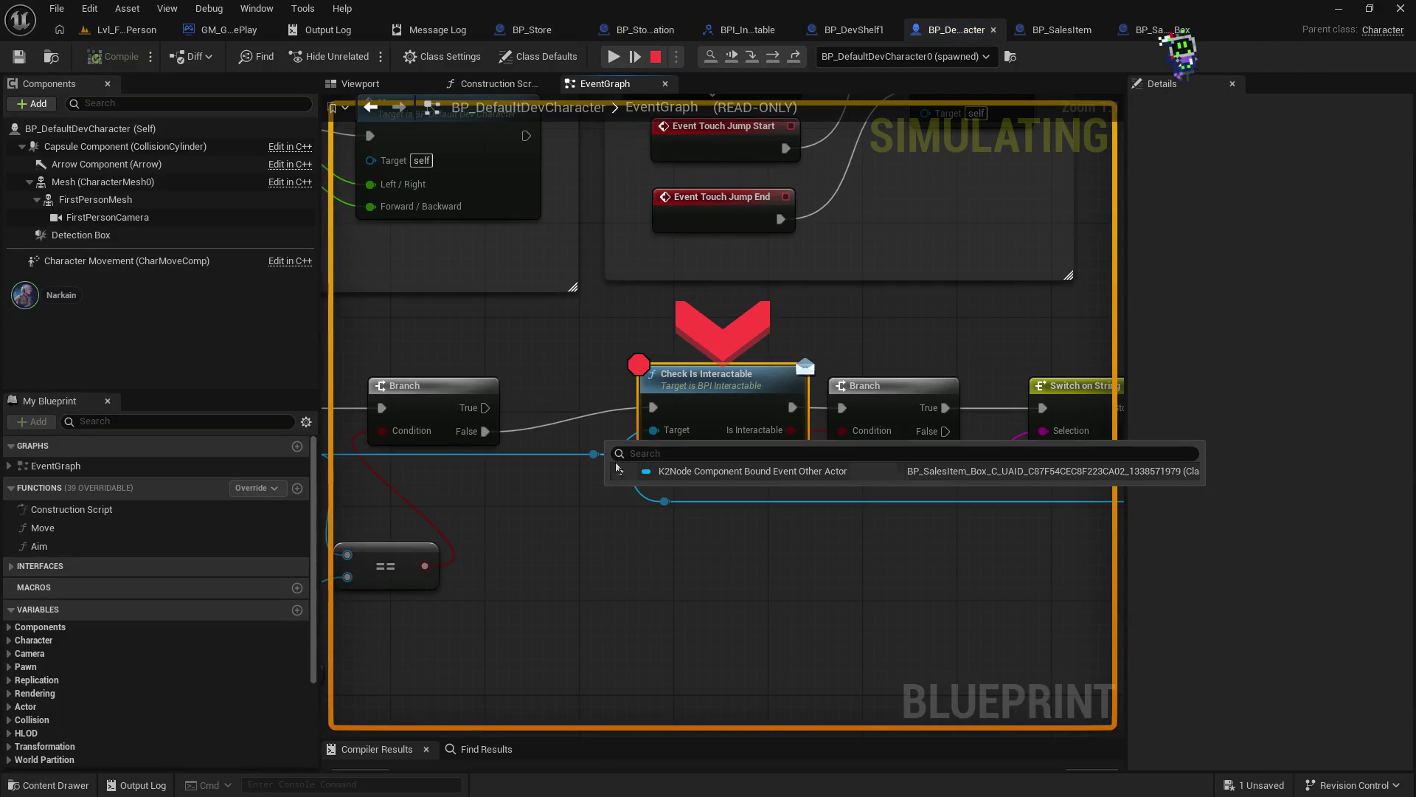
{"action": "left_click", "coordinate": [622, 472]}
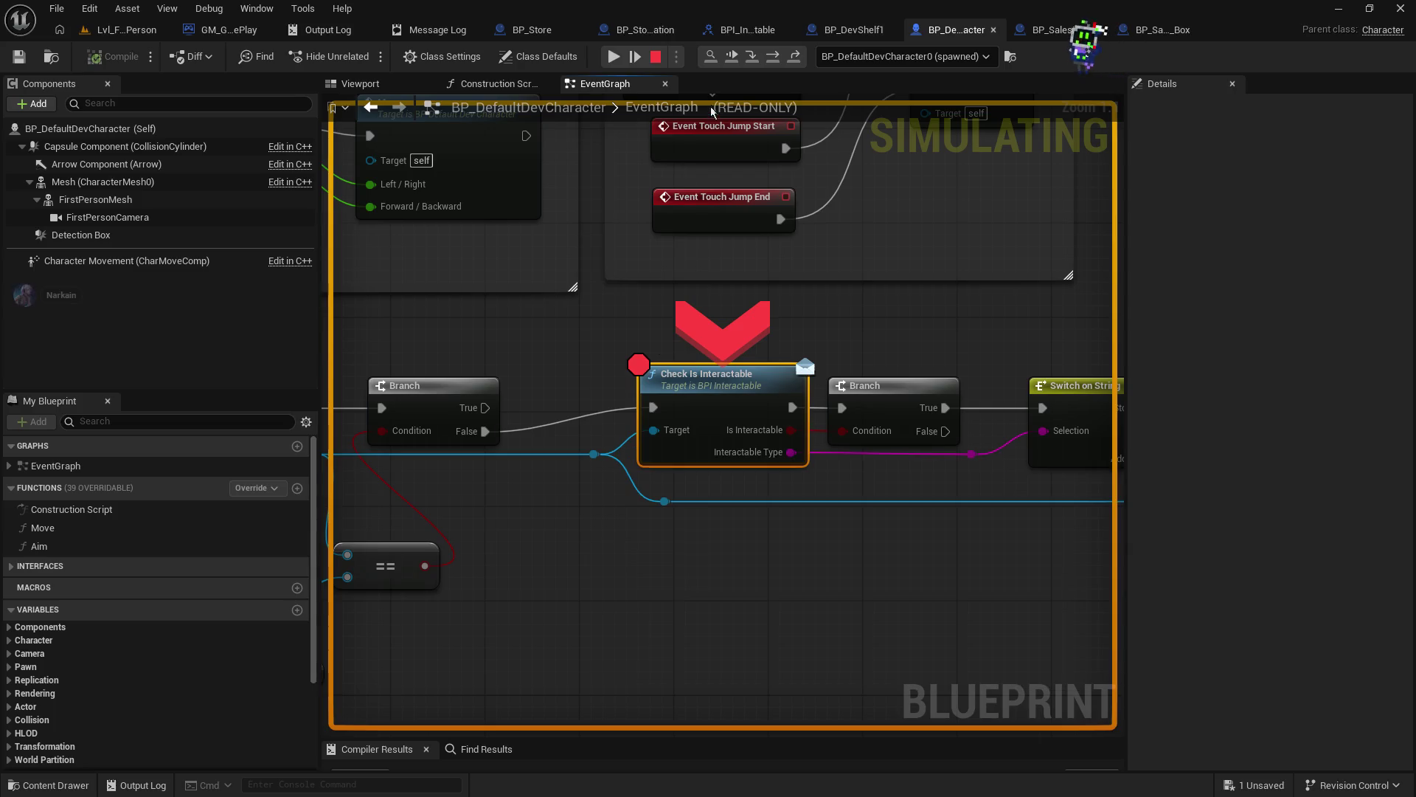
{"action": "left_click", "coordinate": [751, 59]}
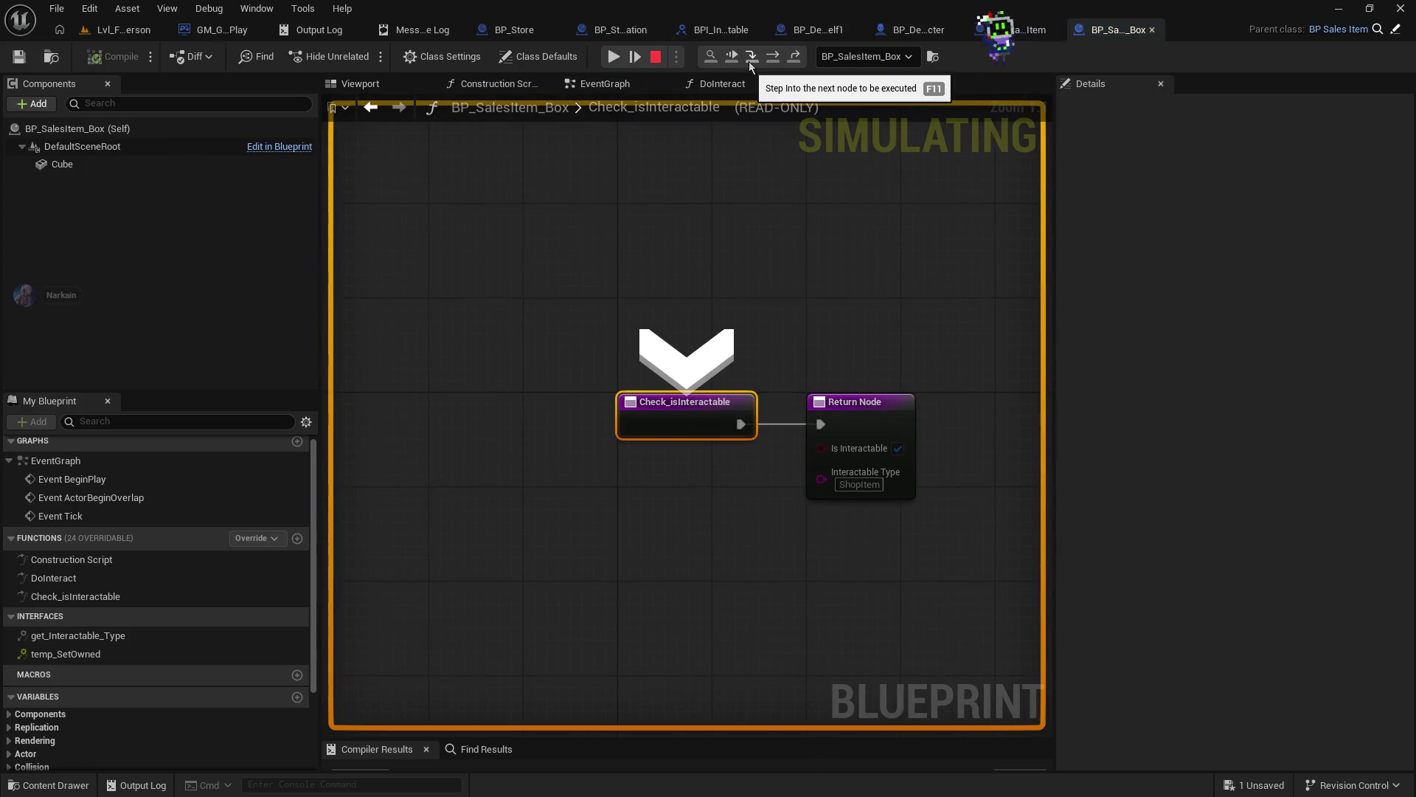
{"action": "left_click", "coordinate": [751, 59]}
{"action": "left_click", "coordinate": [750, 63]}
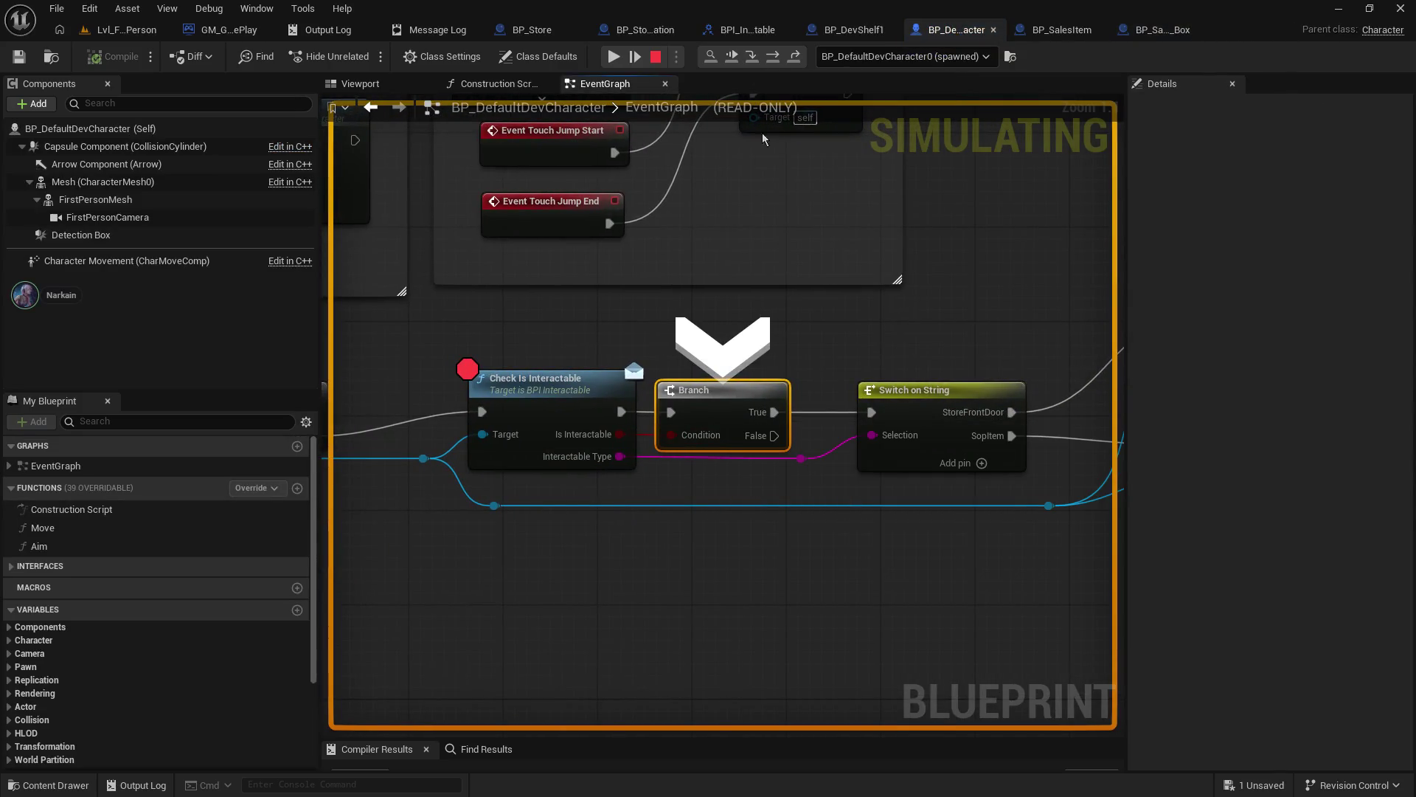
{"action": "left_click", "coordinate": [751, 59]}
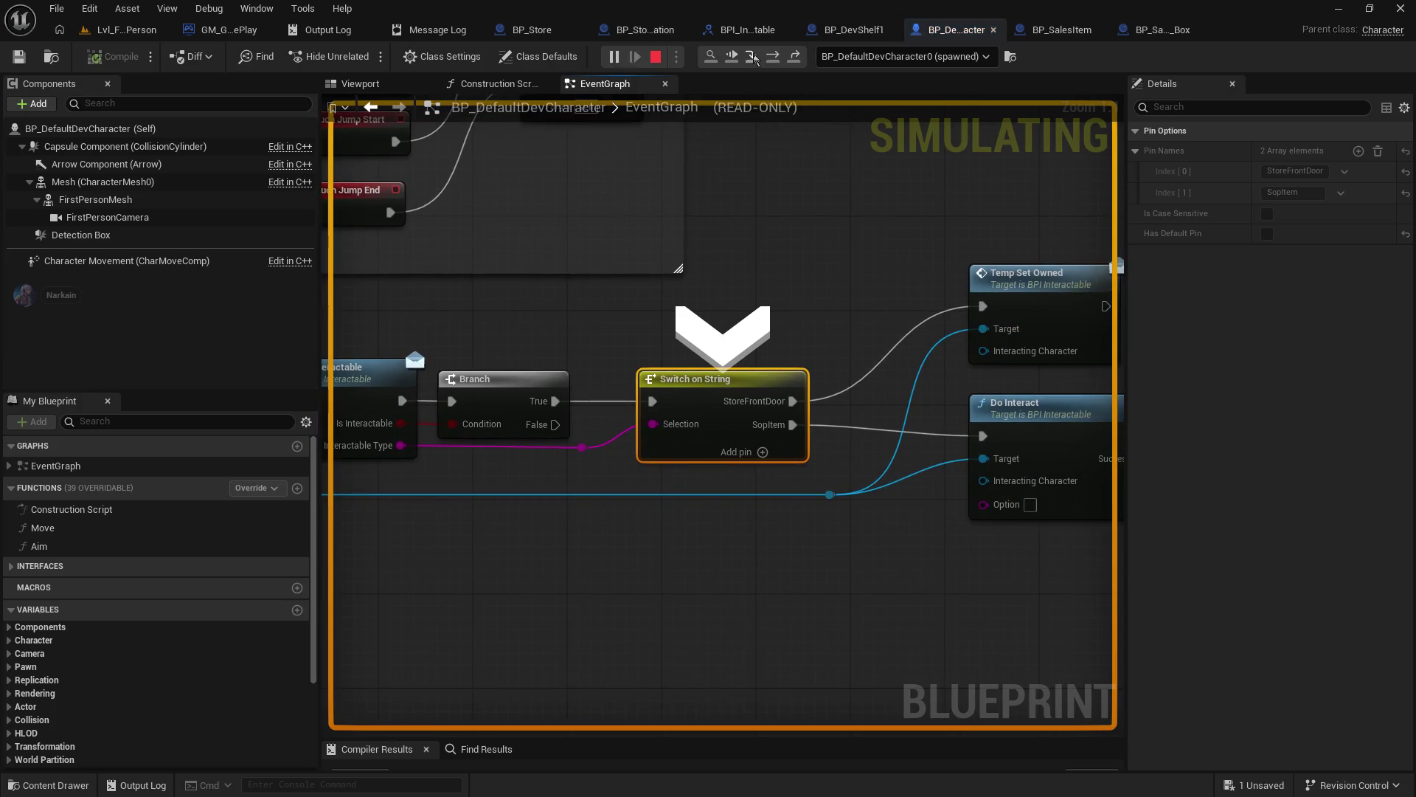
{"action": "left_click", "coordinate": [754, 59]}
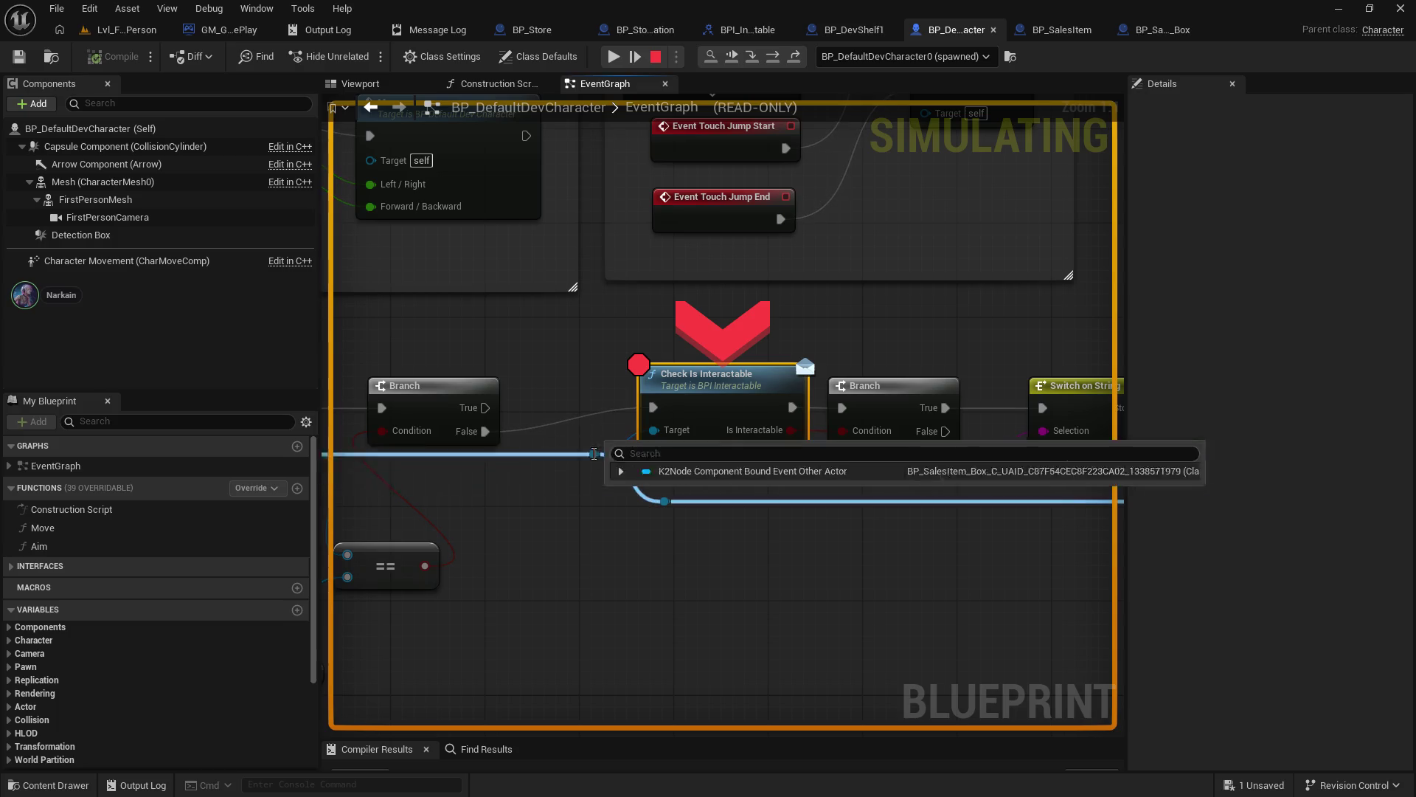
- Inspect the actor value again, resume, step through Check Is Interactable once more, then stop play
{"action": "mouse_move", "coordinate": [663, 501]}
{"action": "left_click", "coordinate": [691, 519]}
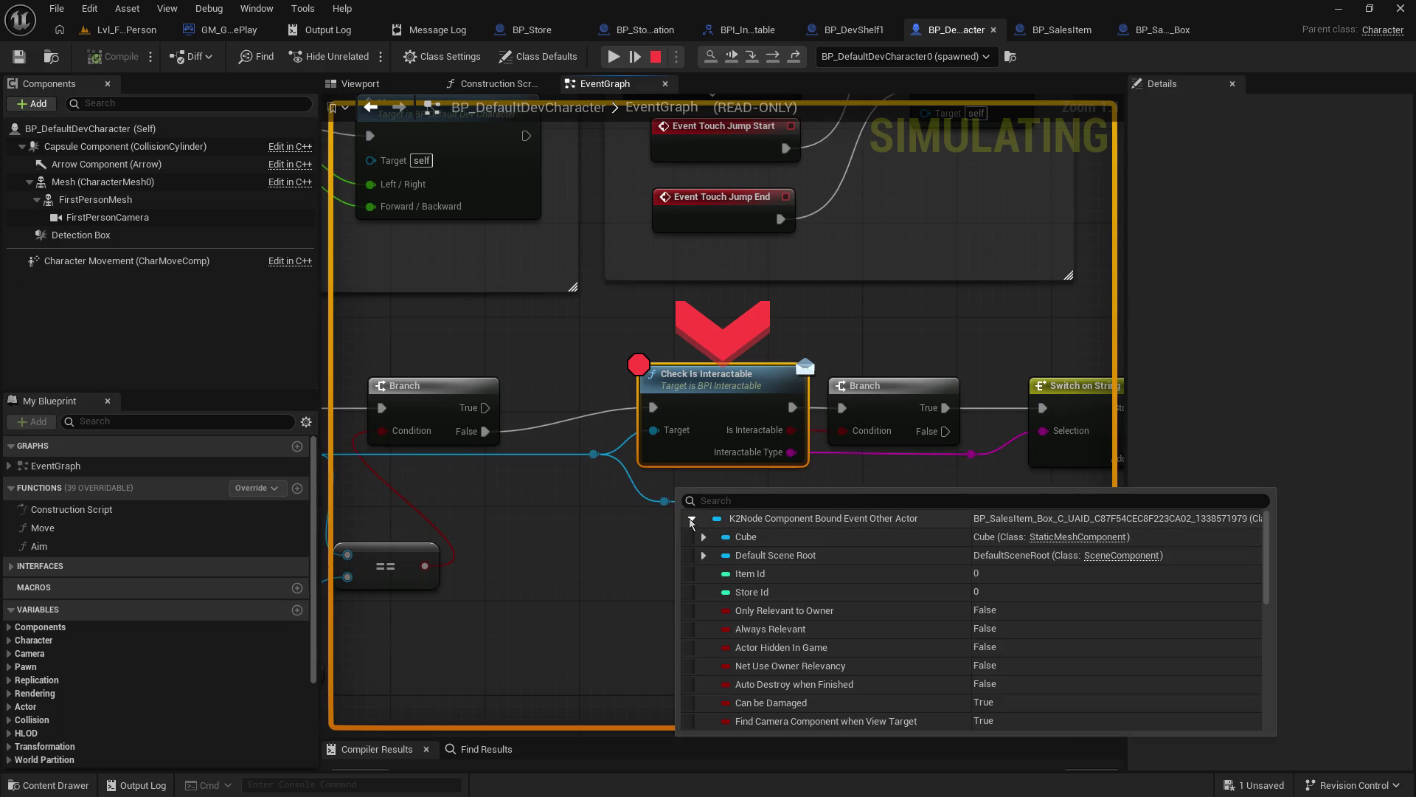
{"action": "left_click", "coordinate": [613, 56]}
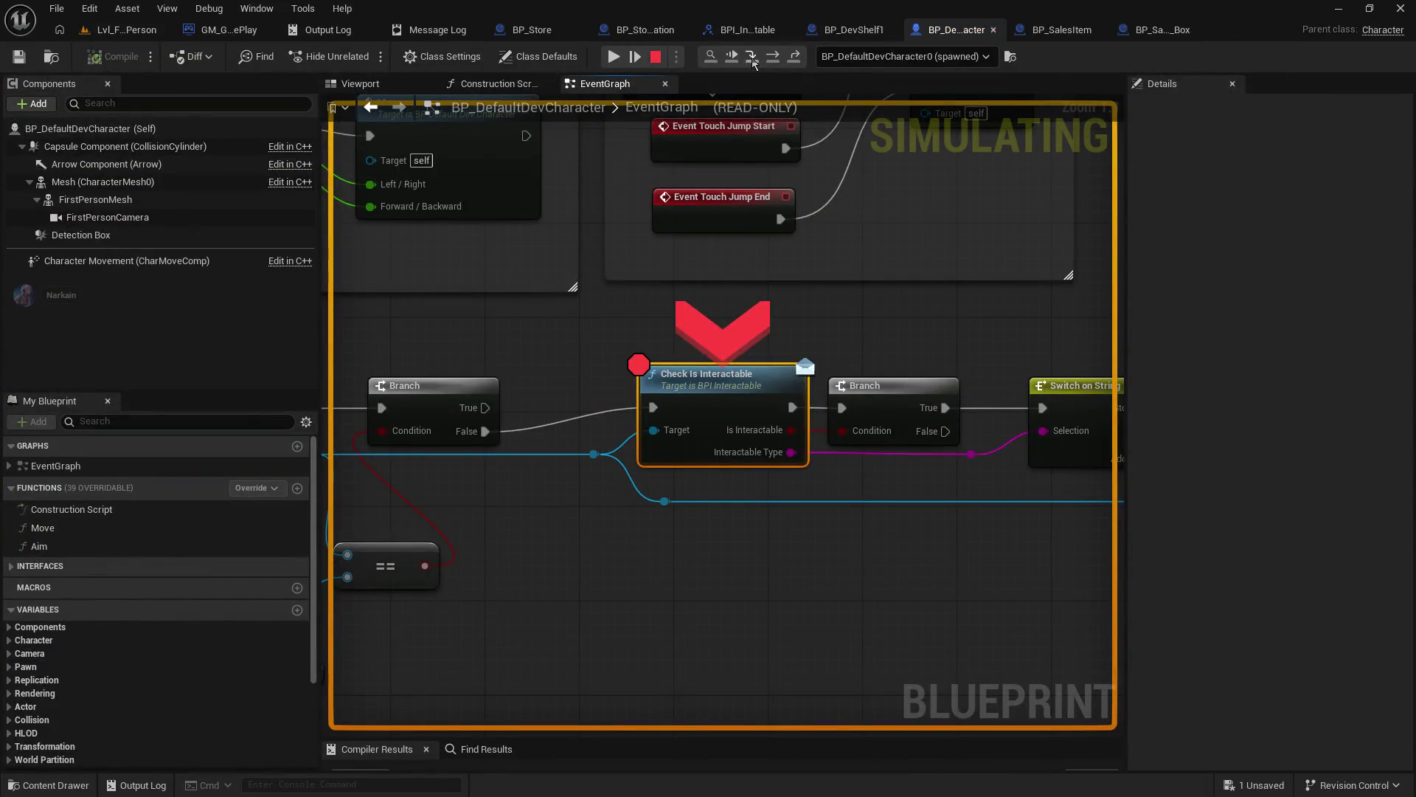
{"action": "left_click", "coordinate": [753, 60]}
{"action": "left_click", "coordinate": [753, 61]}
{"action": "left_click", "coordinate": [753, 61]}
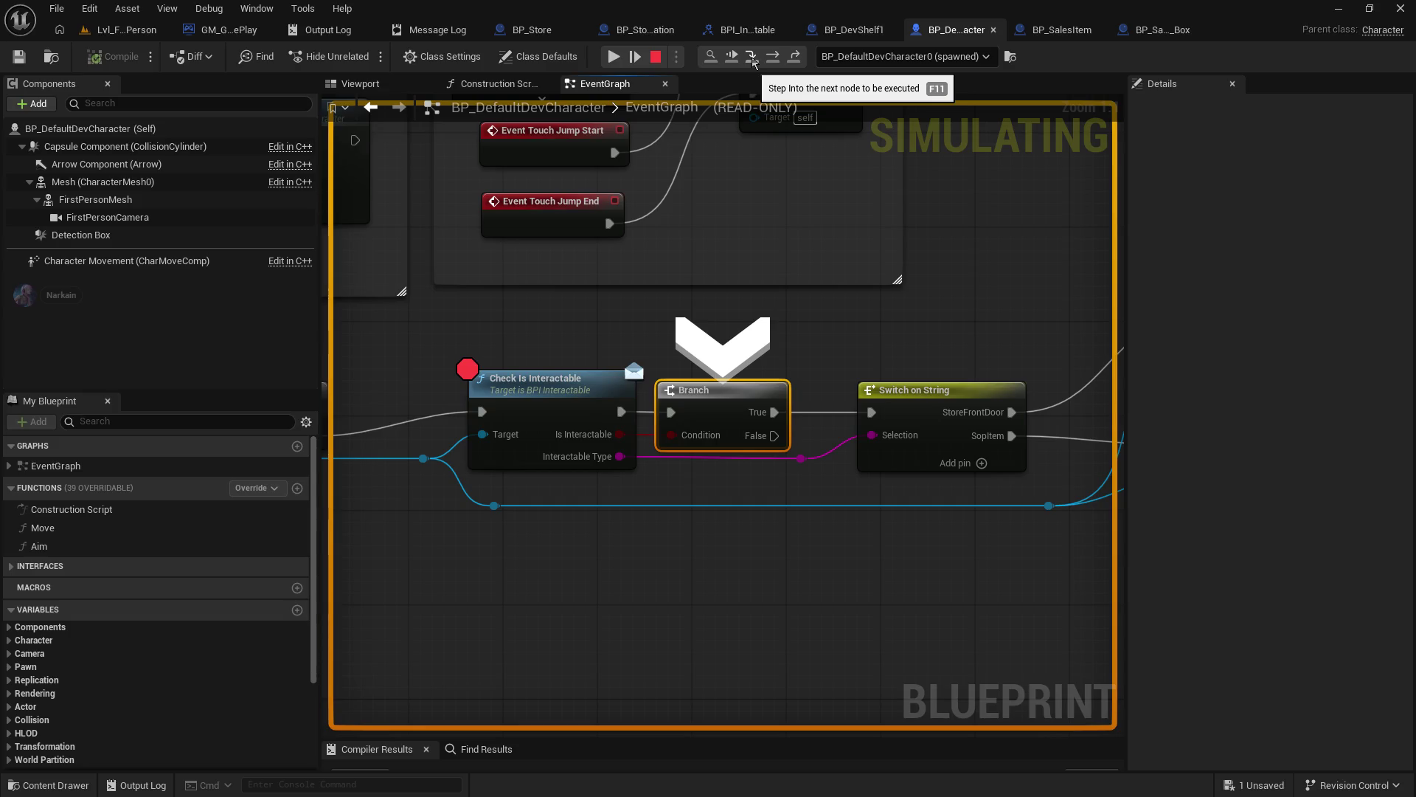
{"action": "mouse_move", "coordinate": [801, 458]}
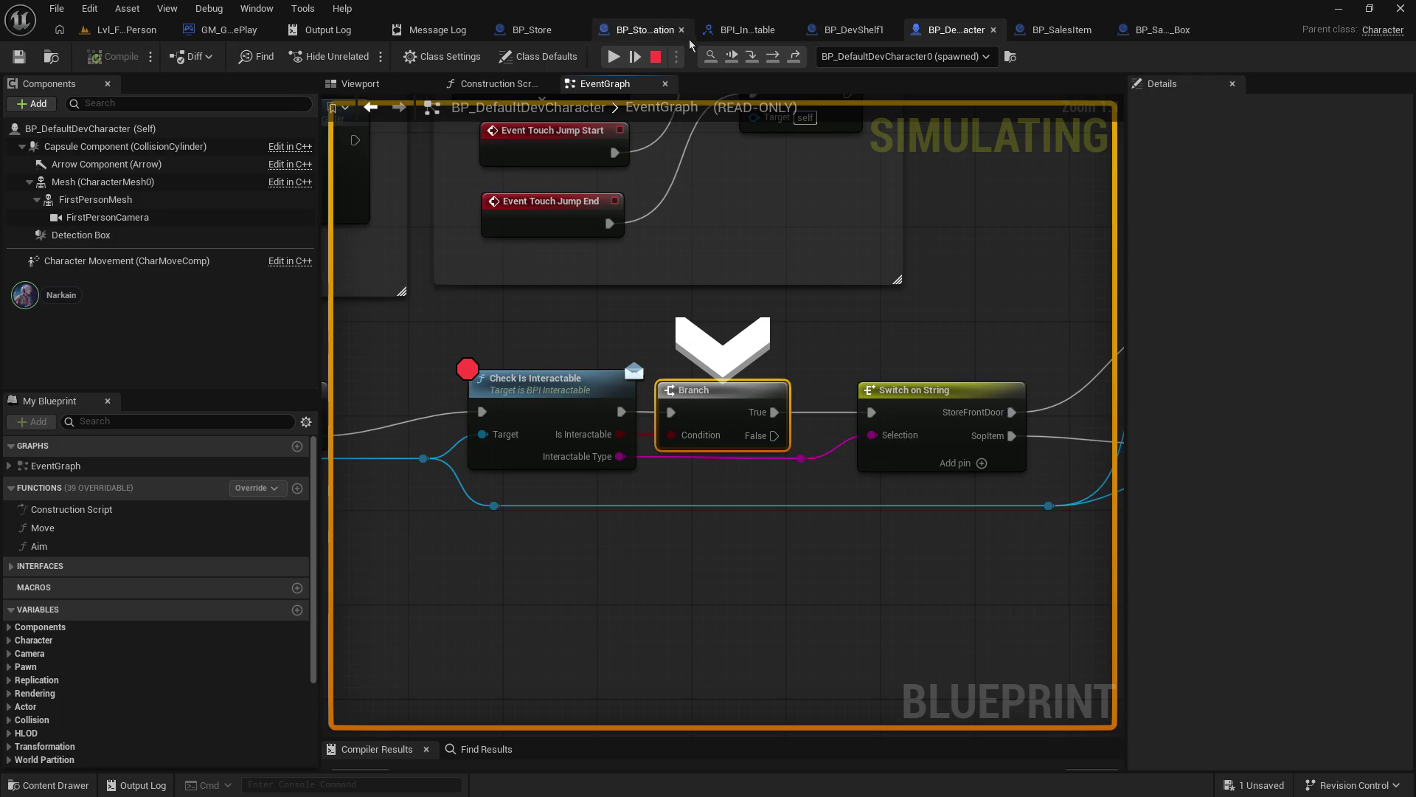
{"action": "left_click", "coordinate": [656, 56]}
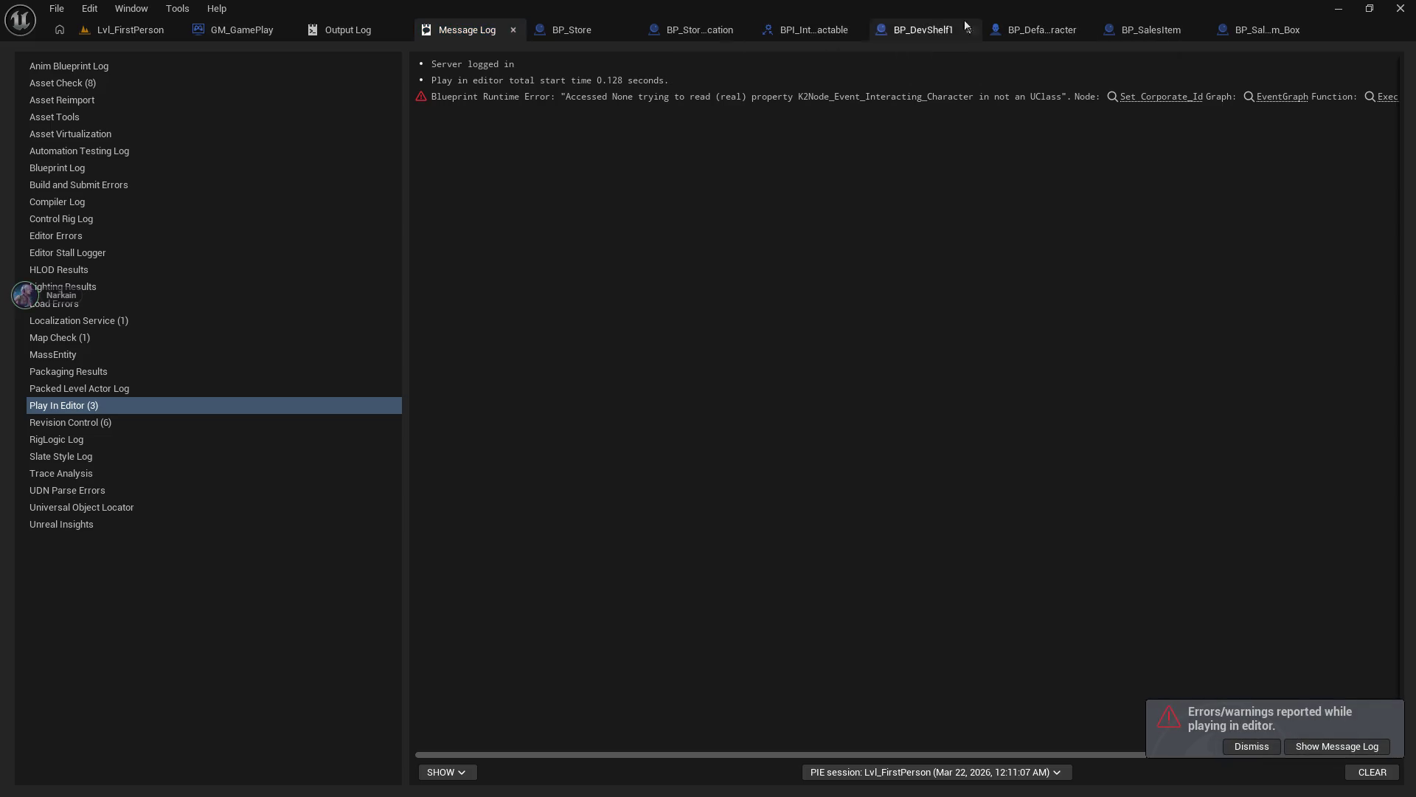
- Rename the Switch on String's Index[1] pin from SopItem to ShopItem in Details
{"action": "left_click", "coordinate": [697, 30]}
{"action": "left_click", "coordinate": [859, 30]}
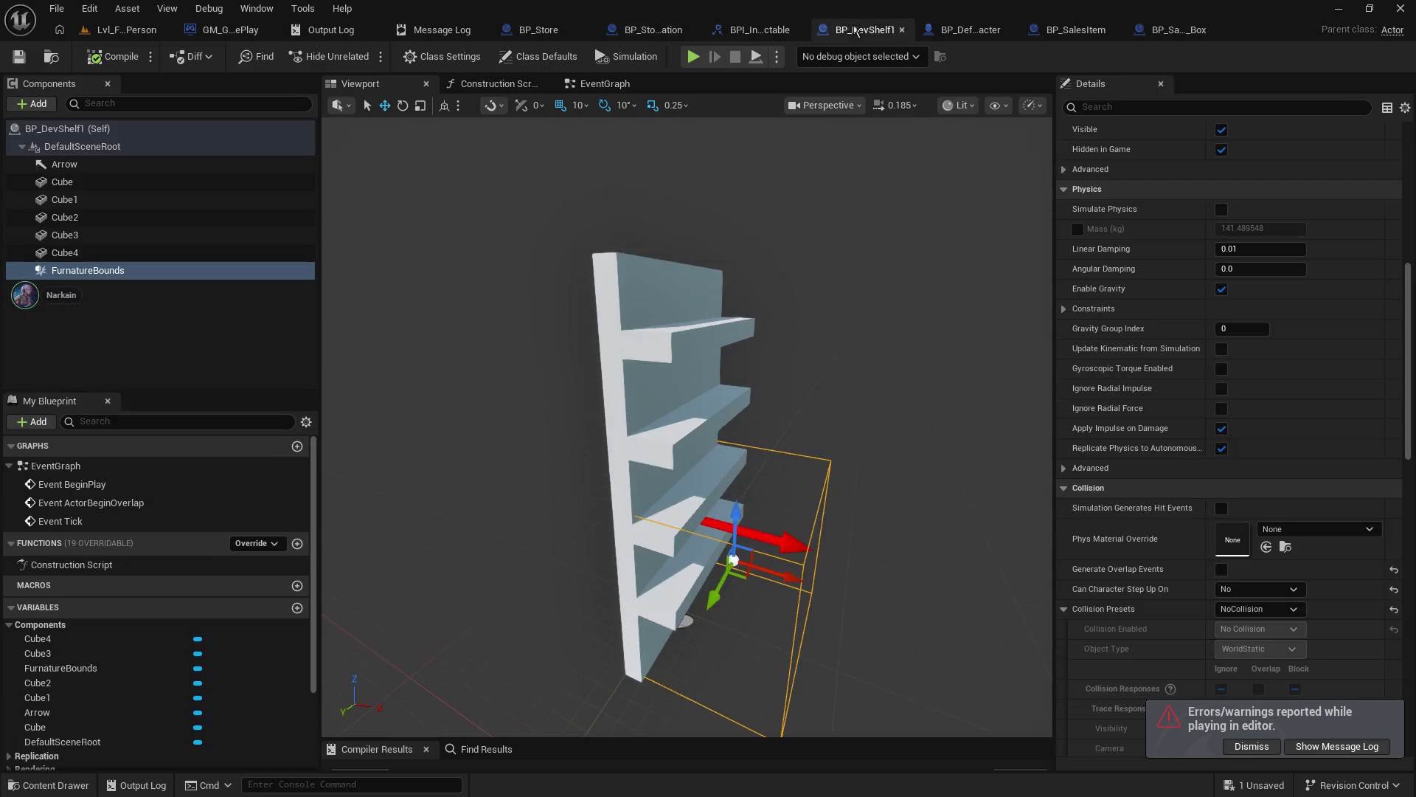
{"action": "left_click", "coordinate": [754, 32]}
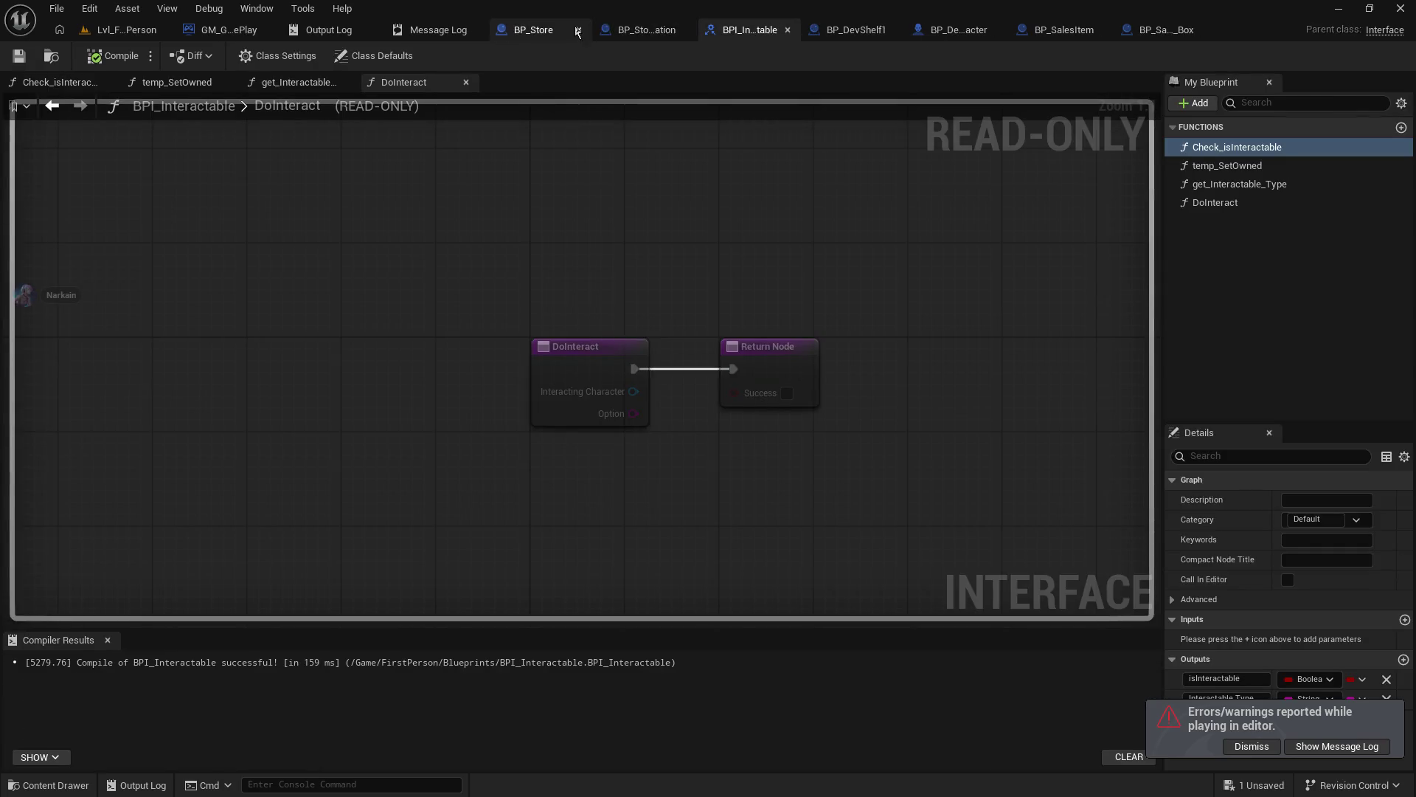
{"action": "left_click", "coordinate": [952, 31]}
{"action": "left_click", "coordinate": [915, 425]}
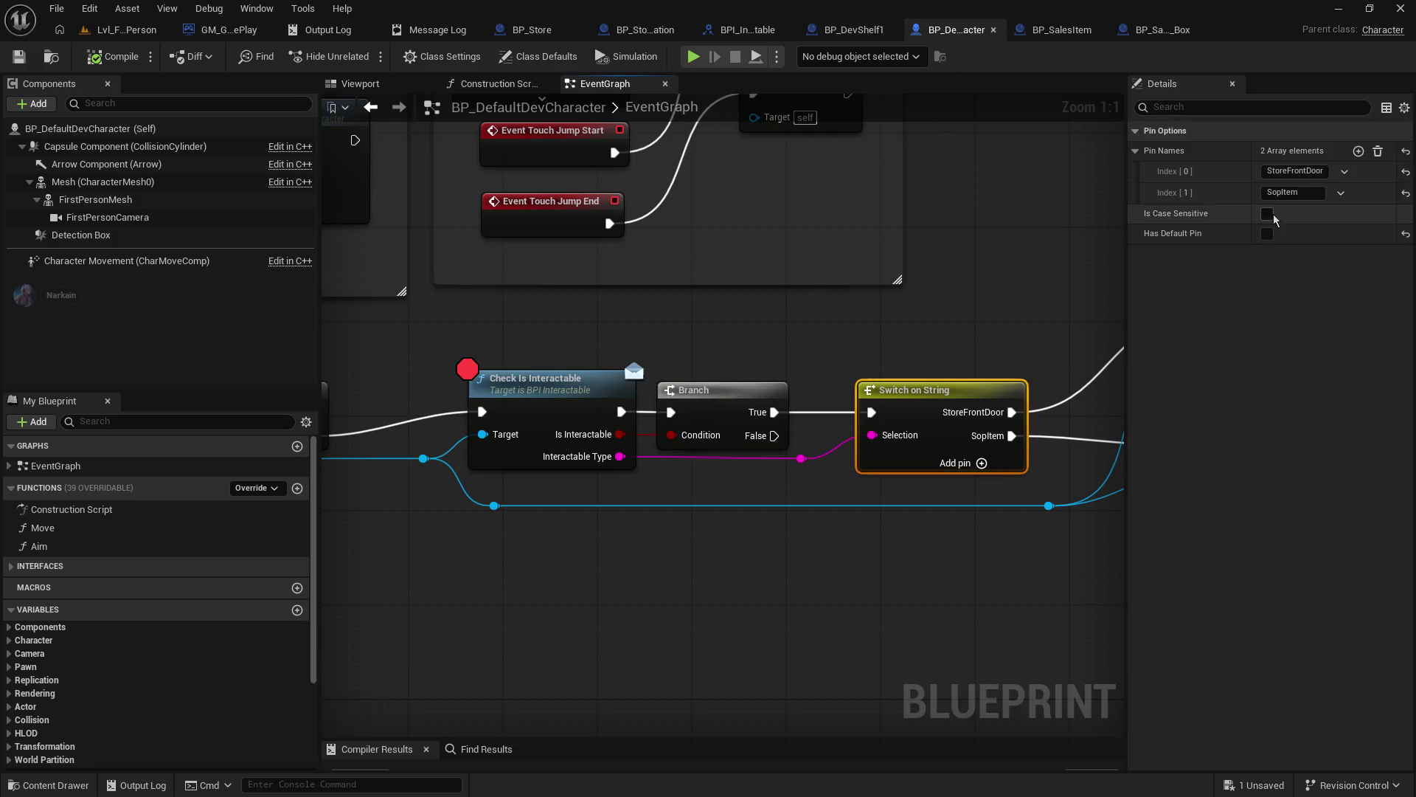
{"action": "left_click", "coordinate": [1291, 193]}
{"action": "type", "text": "h"}
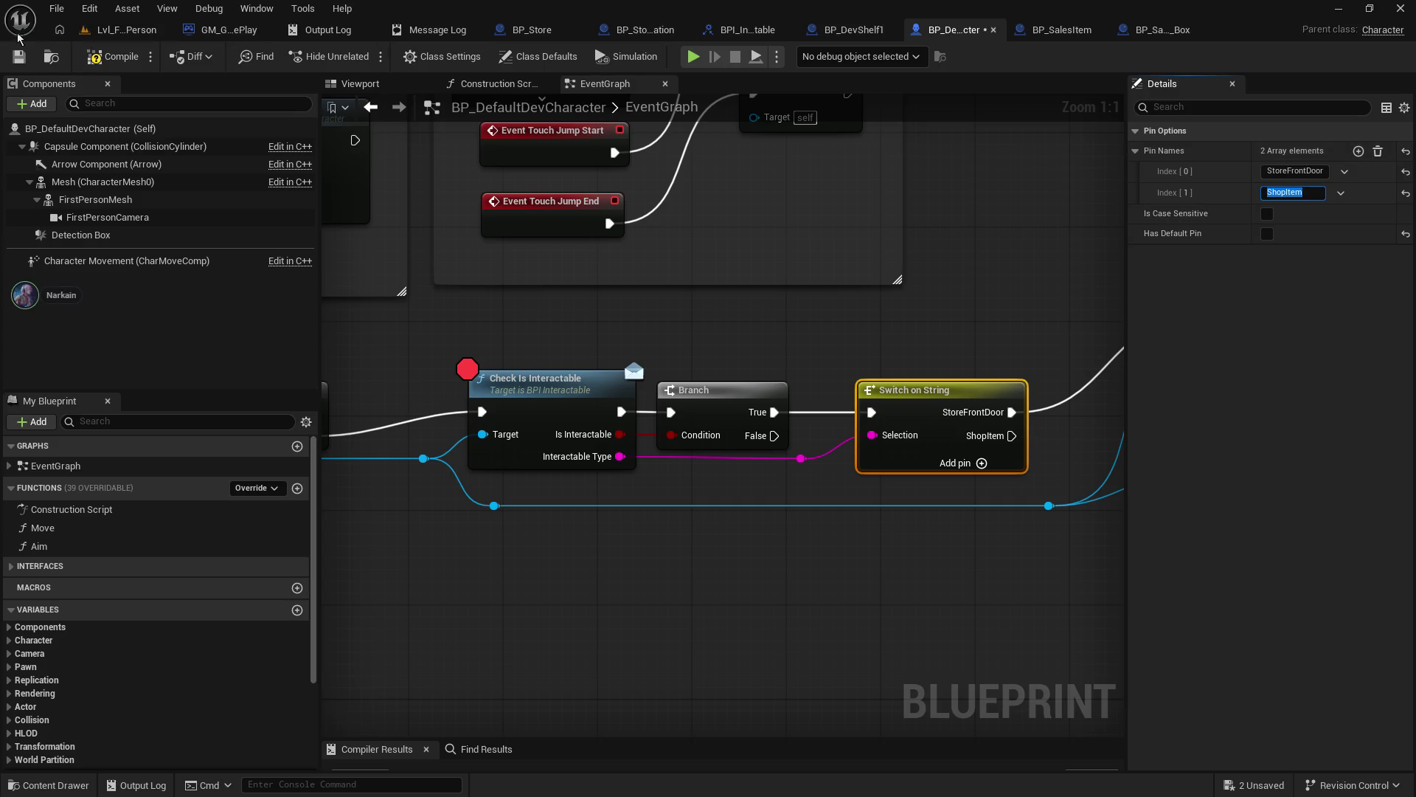
- Save the character blueprint and start a play-in-editor test from the level
{"action": "left_click", "coordinate": [92, 57]}
{"action": "left_click", "coordinate": [125, 30]}
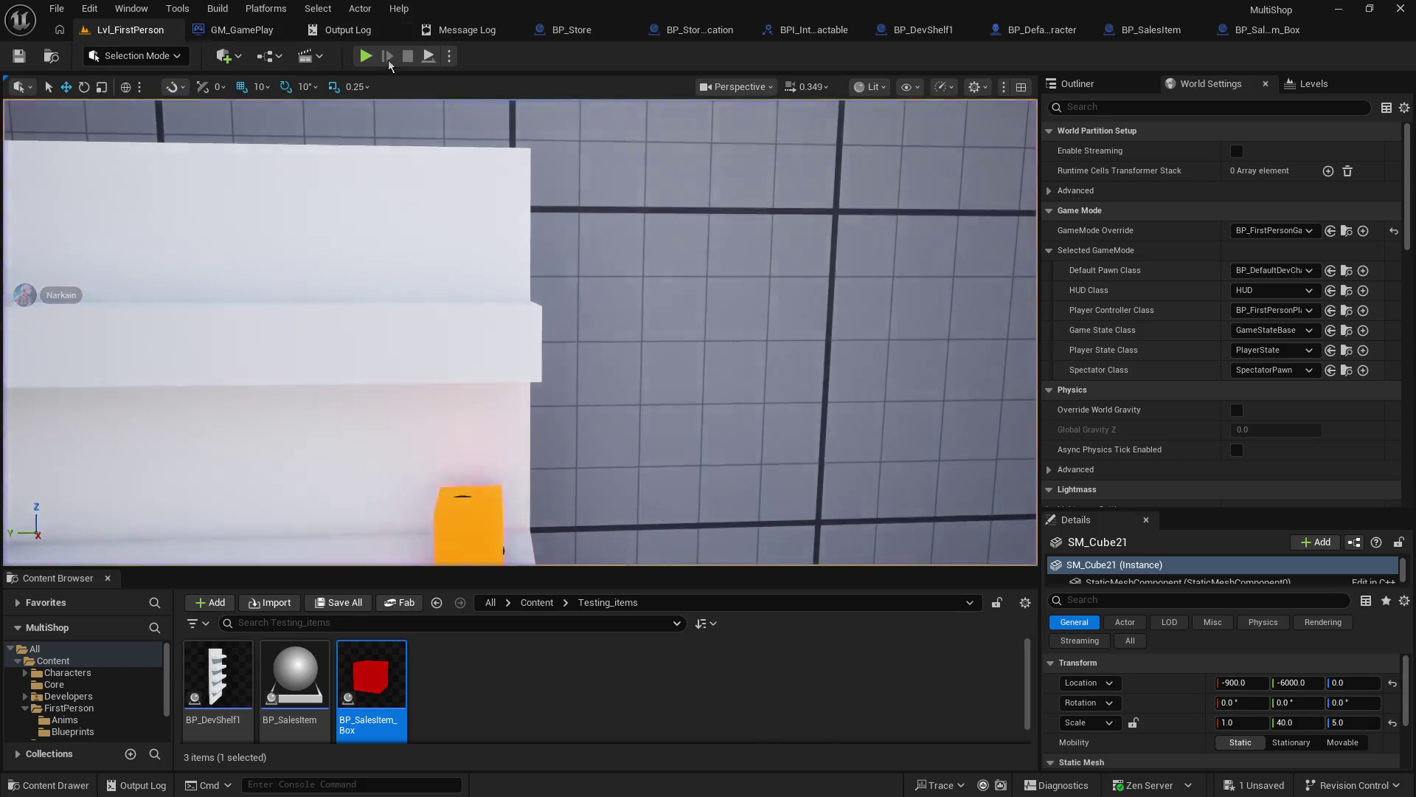
{"action": "left_click", "coordinate": [365, 56]}
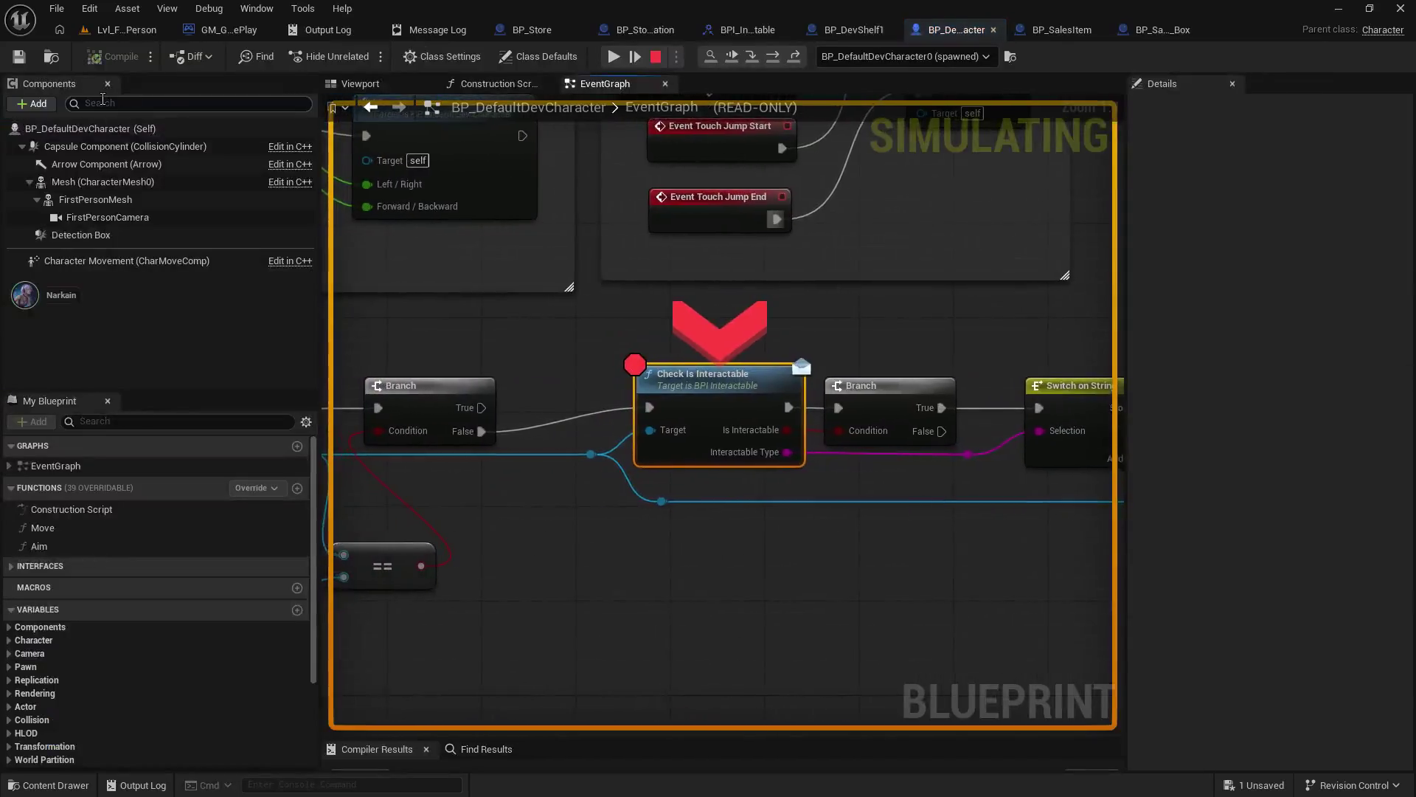
- Resume past the Check Is Interactable breakpoint and return control to the game view
{"action": "left_click", "coordinate": [613, 57]}
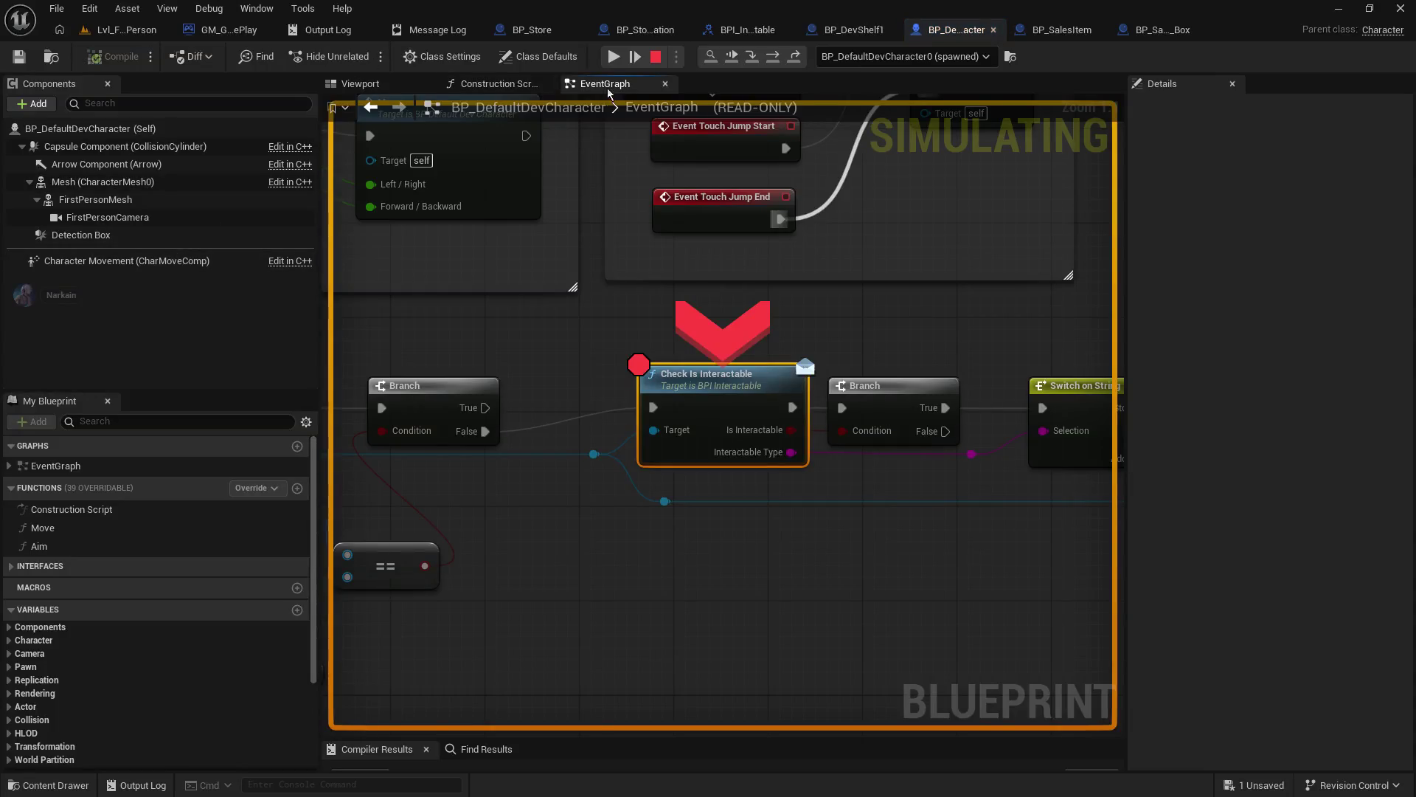
{"action": "left_click", "coordinate": [618, 55]}
{"action": "left_click", "coordinate": [613, 57]}
{"action": "left_click", "coordinate": [573, 172]}
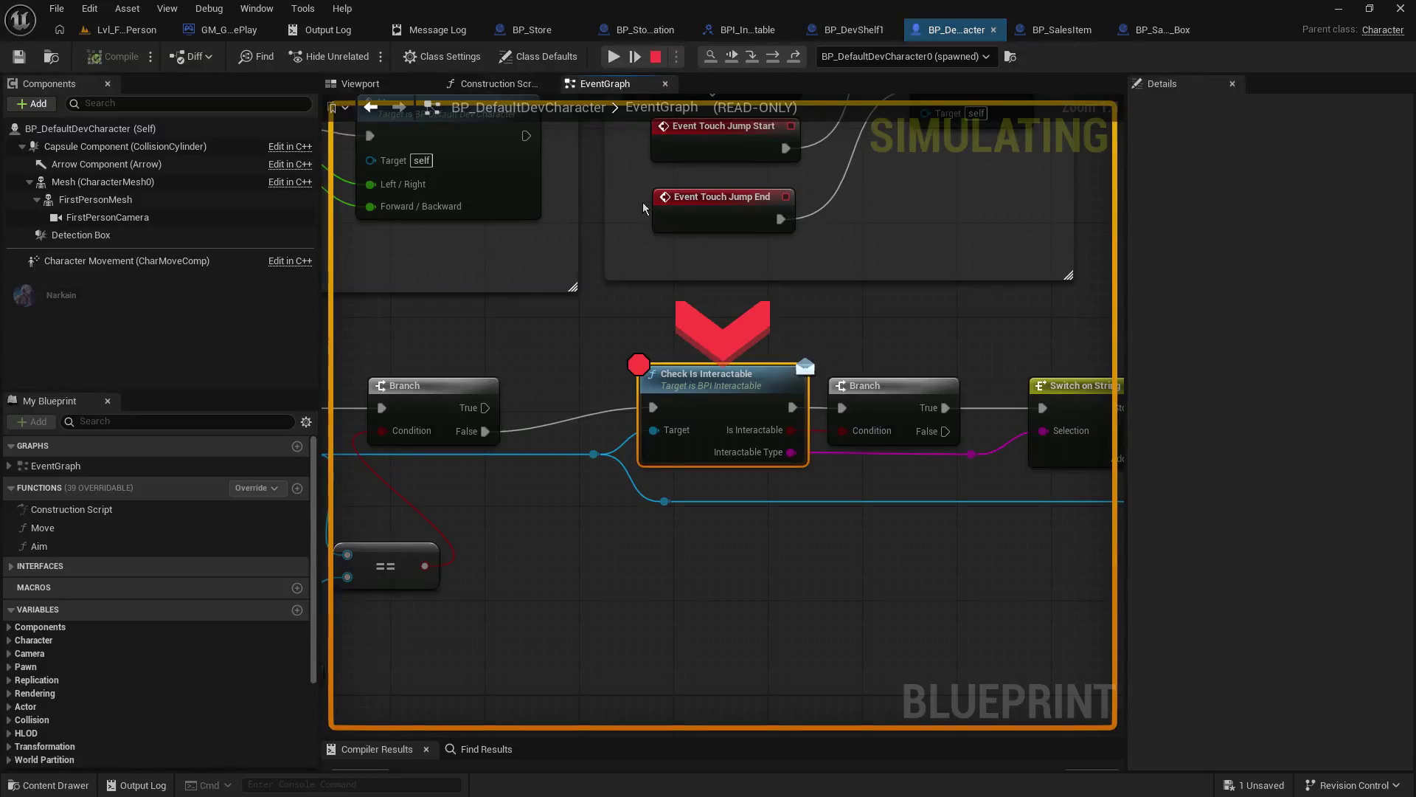
- Step into Check Is Interactable through to the Switch on String node, then stop play
{"action": "left_click", "coordinate": [754, 59]}
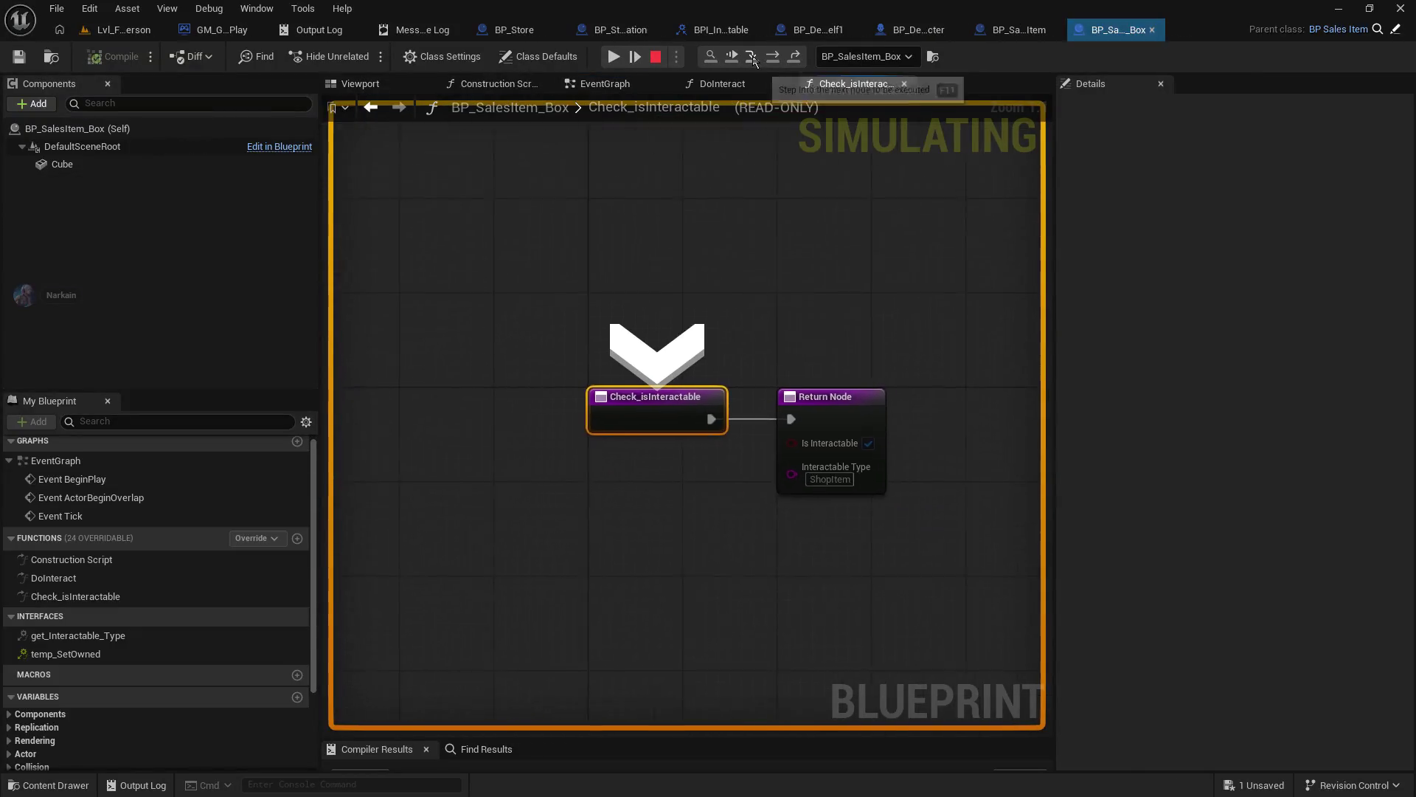
{"action": "left_click", "coordinate": [754, 59]}
{"action": "left_click", "coordinate": [754, 59]}
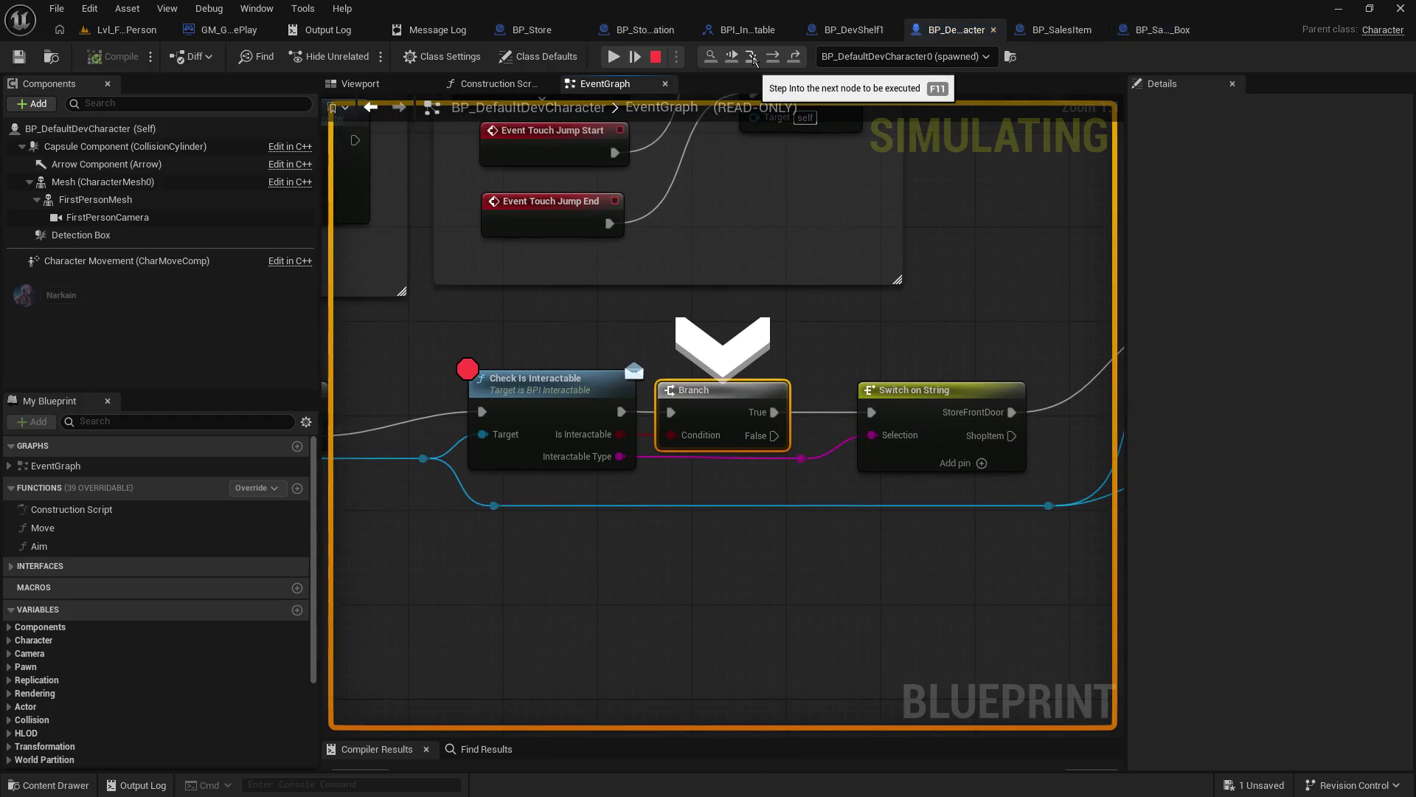
{"action": "left_click", "coordinate": [754, 59]}
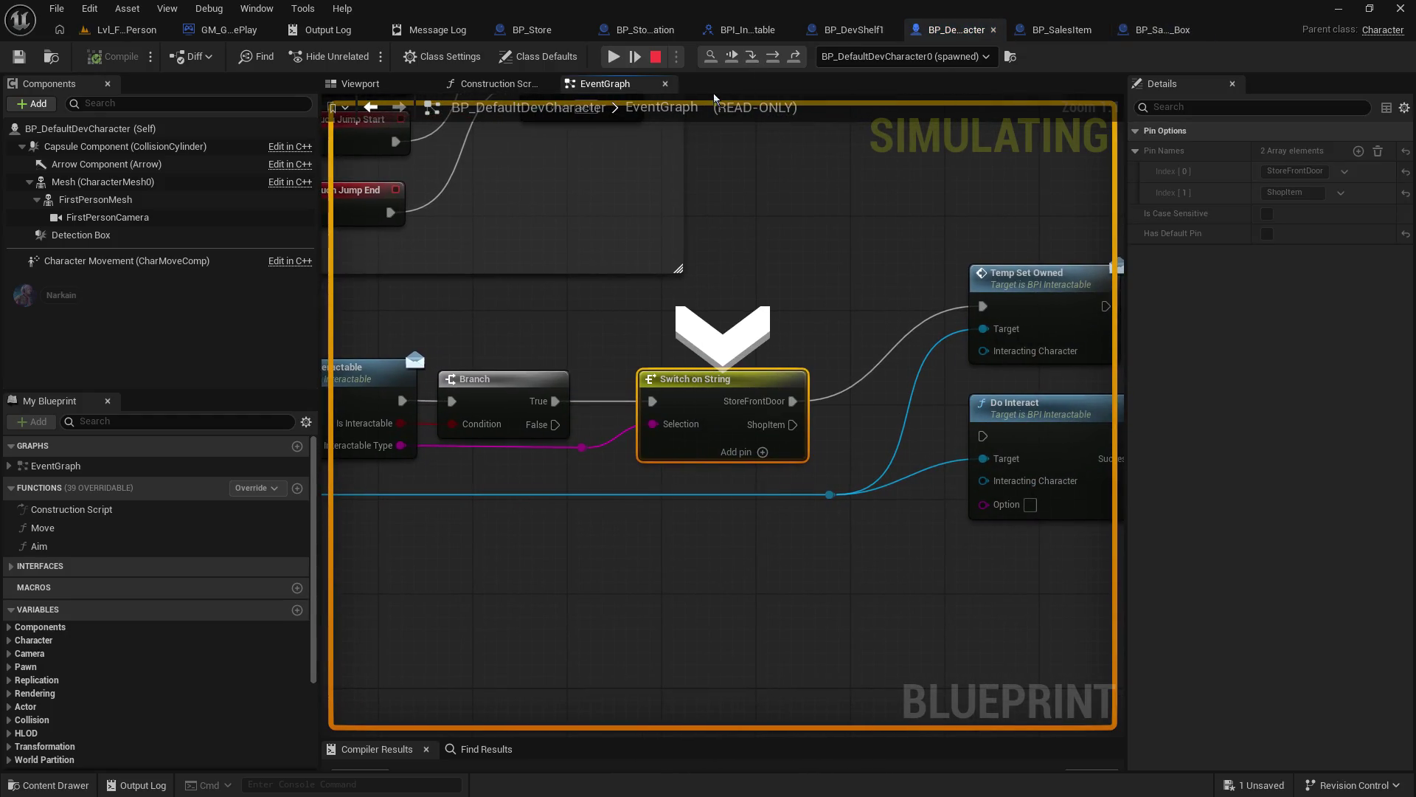
{"action": "left_click", "coordinate": [656, 56]}
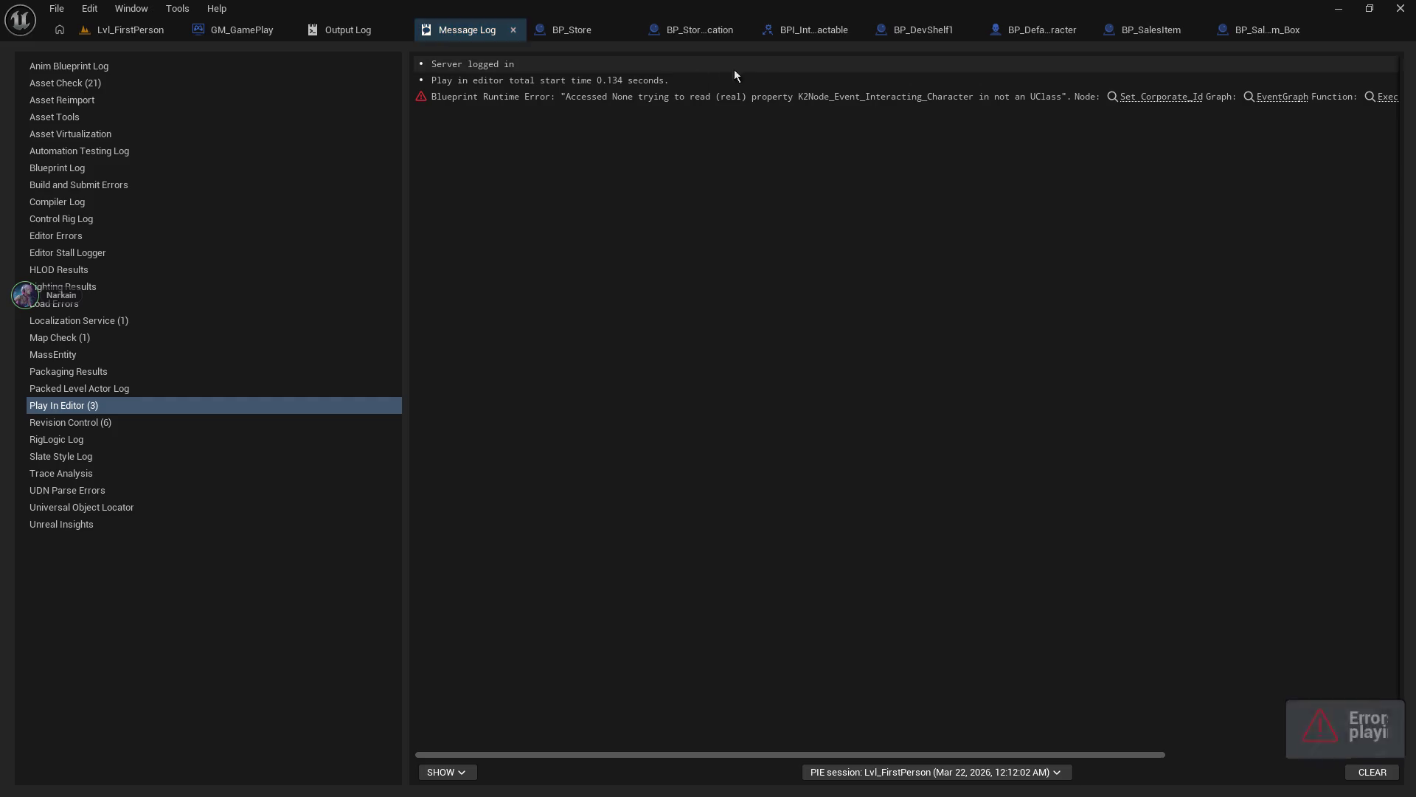
- Connect the Switch on String's ShopItem case to Do Interact and compile and save the character
{"action": "left_click", "coordinate": [906, 31]}
{"action": "left_click", "coordinate": [756, 30]}
{"action": "left_click", "coordinate": [960, 29]}
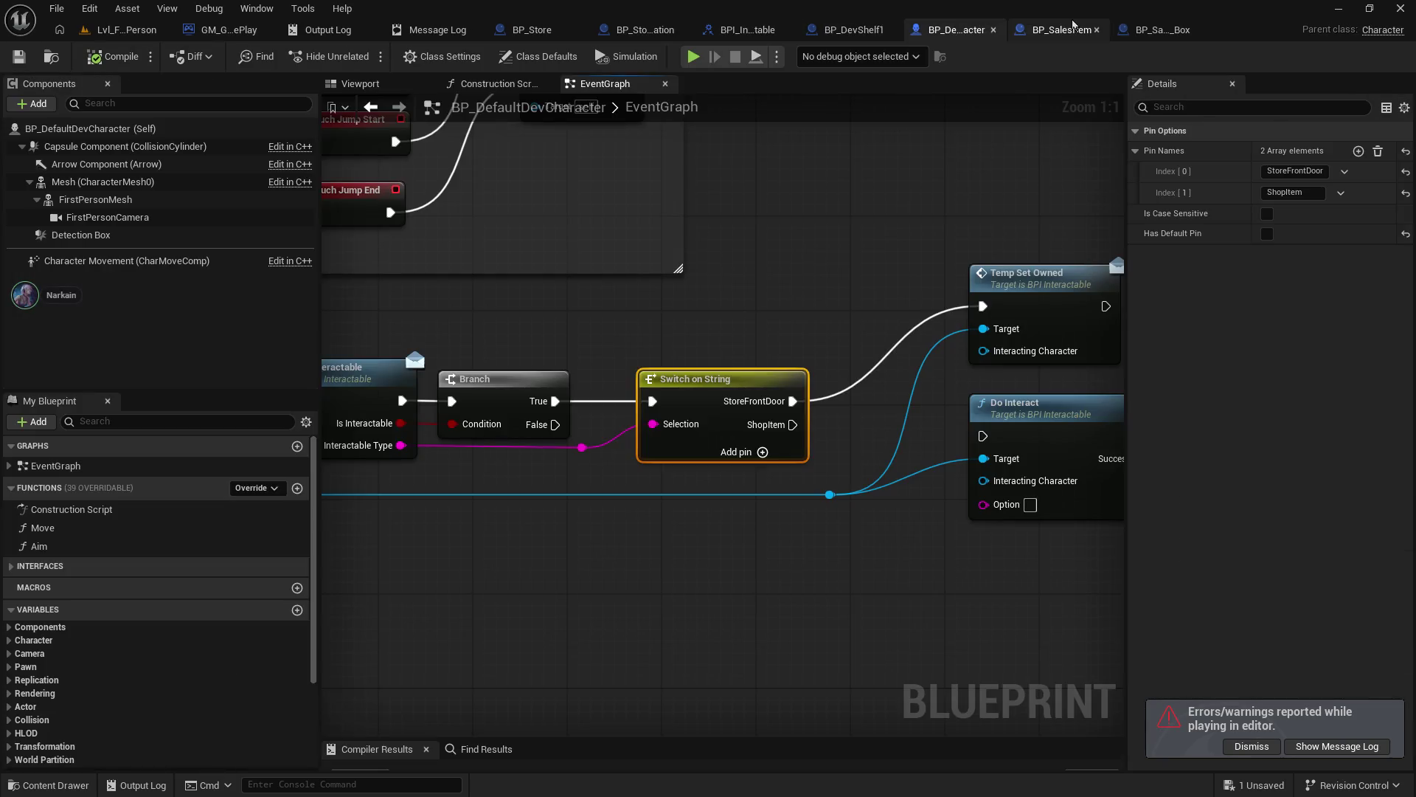
{"action": "left_click_drag", "start_coordinate": [835, 420], "coordinate": [983, 436]}
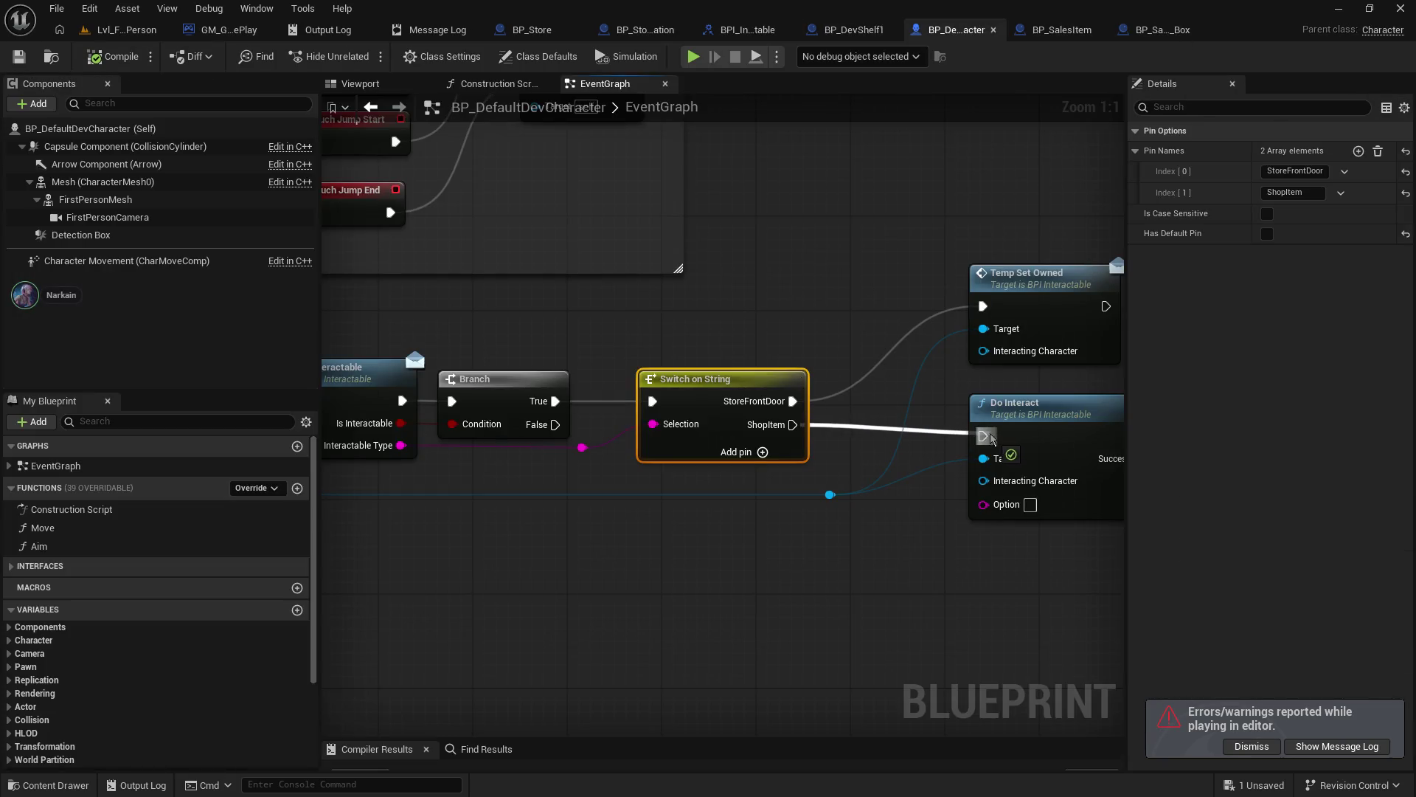
{"action": "left_click", "coordinate": [19, 57]}
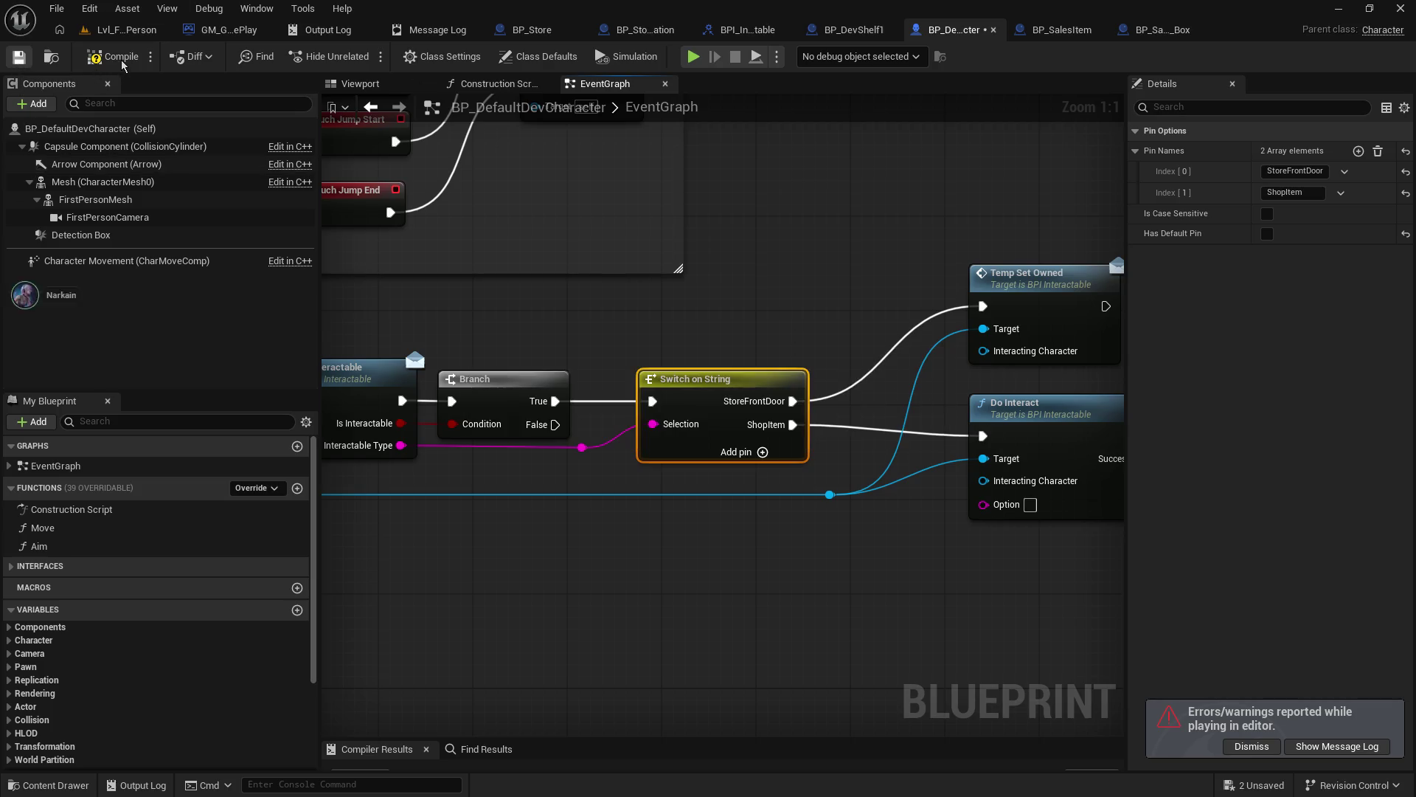
- Play the level, walk up to the shelf, and resume from the breakpoint
{"action": "left_click", "coordinate": [122, 29]}
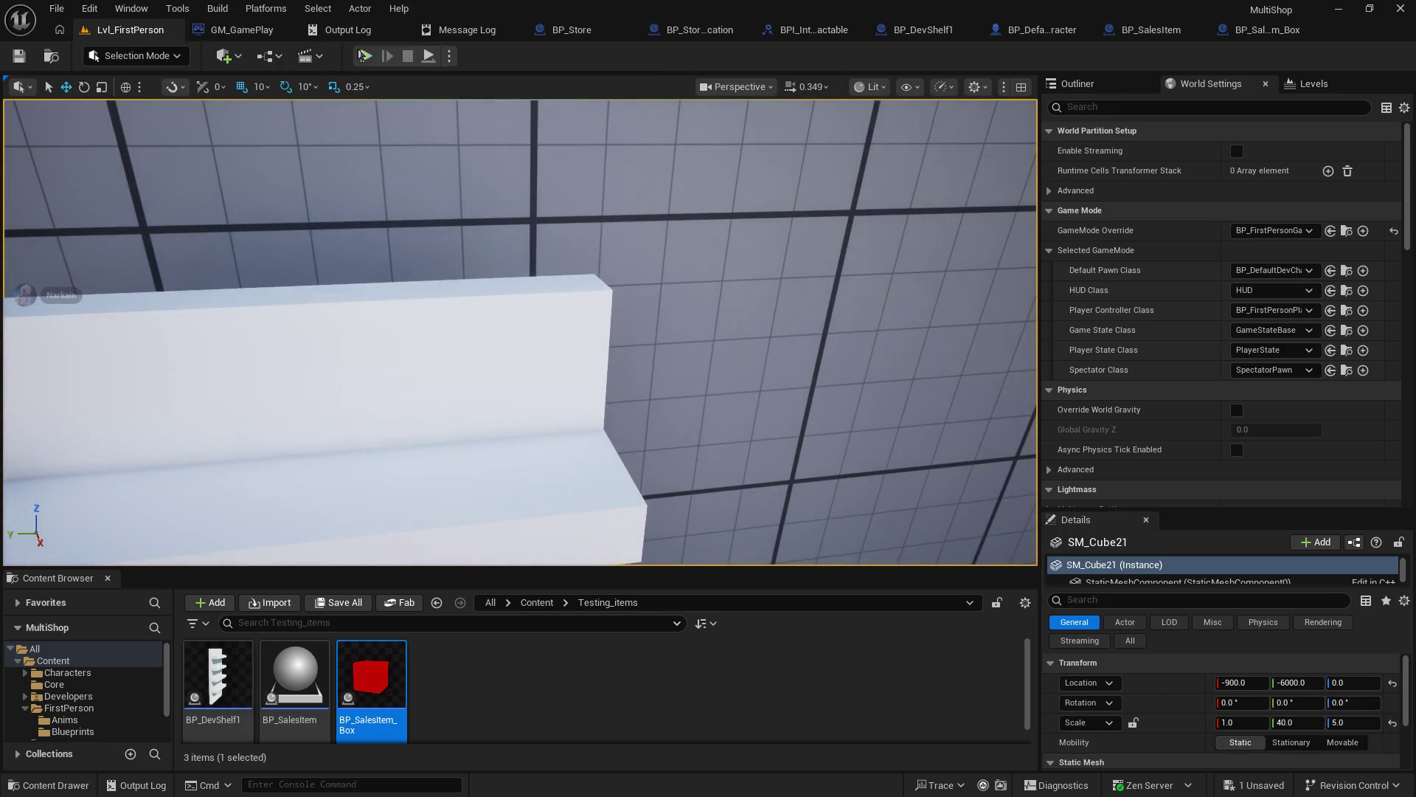
{"action": "left_click", "coordinate": [365, 56]}
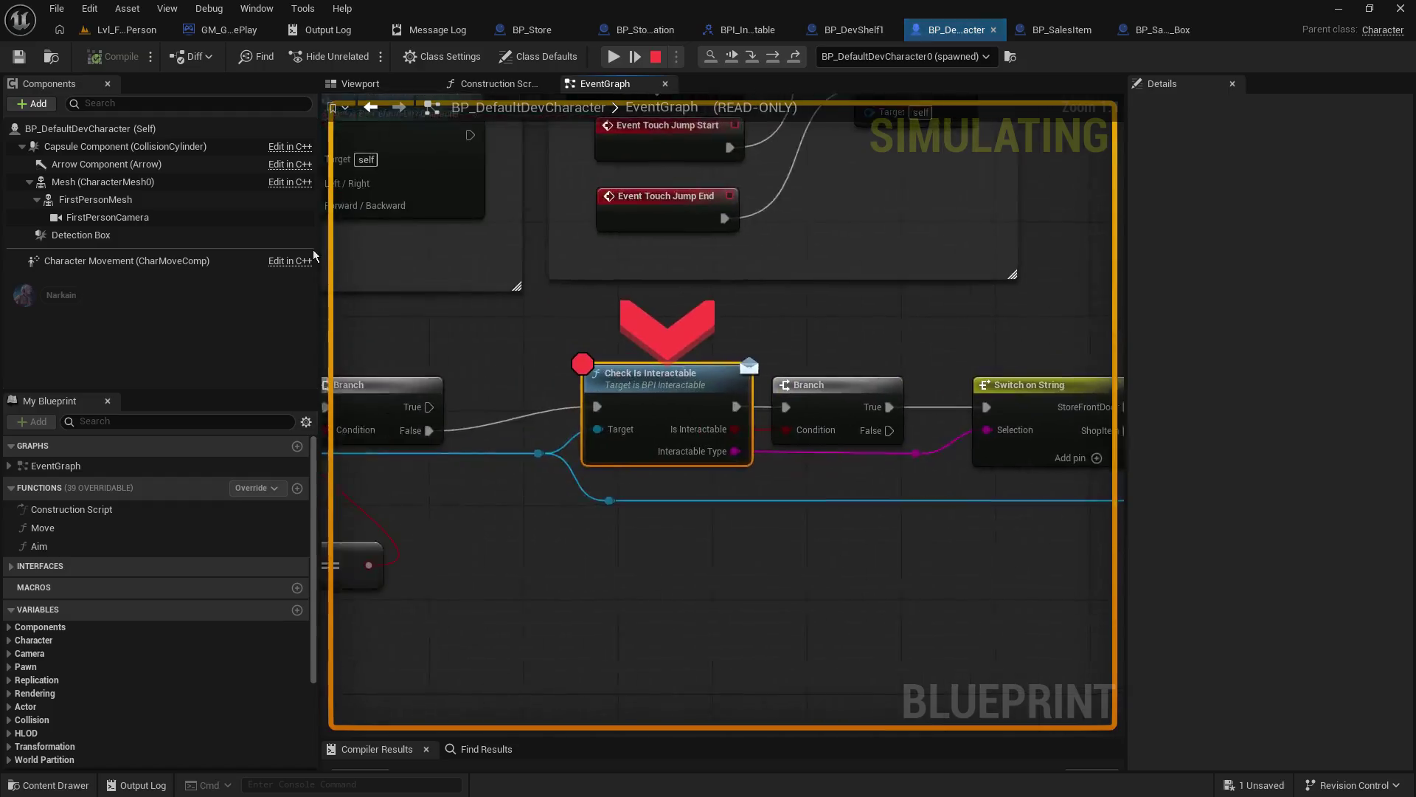
{"action": "key", "text": "w"}
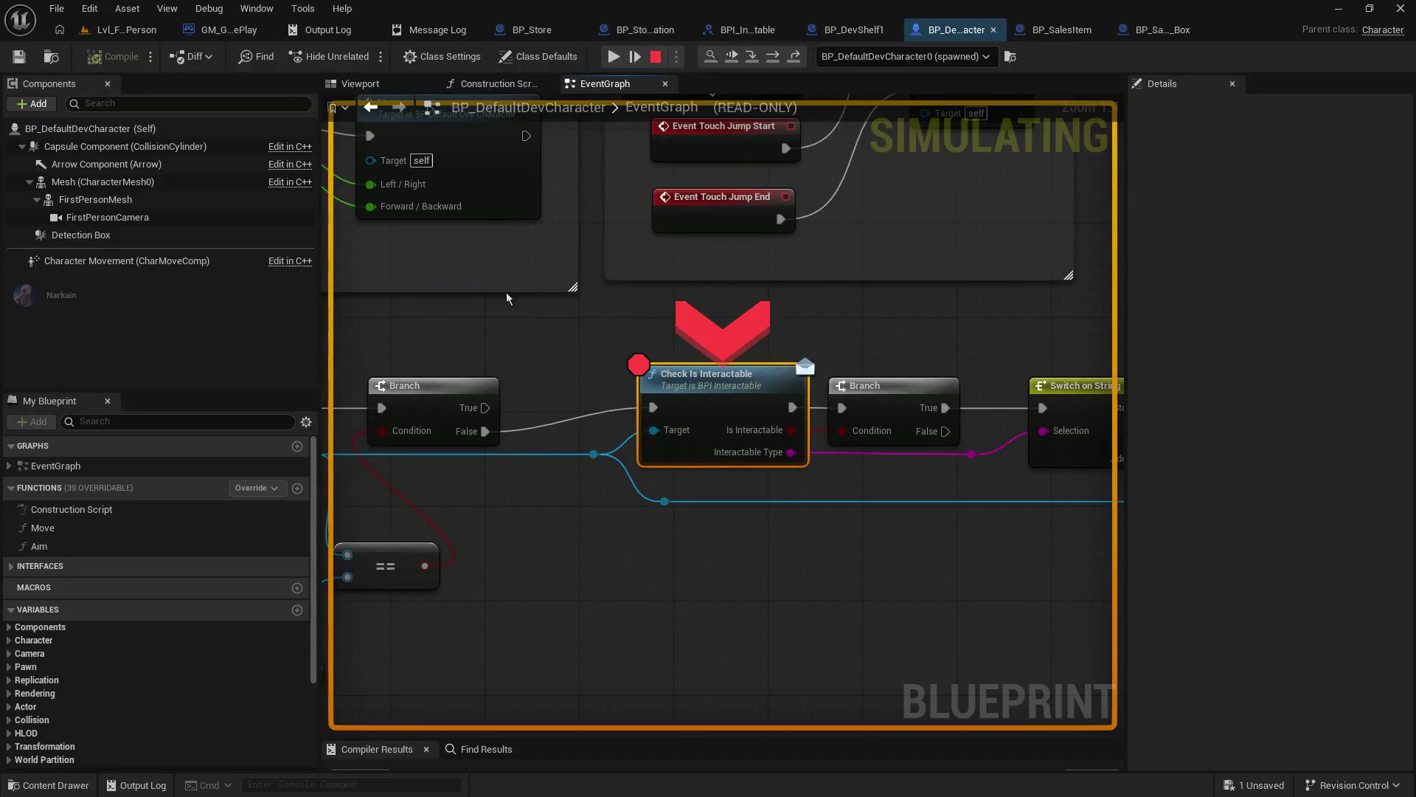
{"action": "left_click", "coordinate": [613, 56]}
- Step out of BP_SalesItem_Box's Check_isInteractable back into the character's graph
{"action": "left_click", "coordinate": [578, 178]}
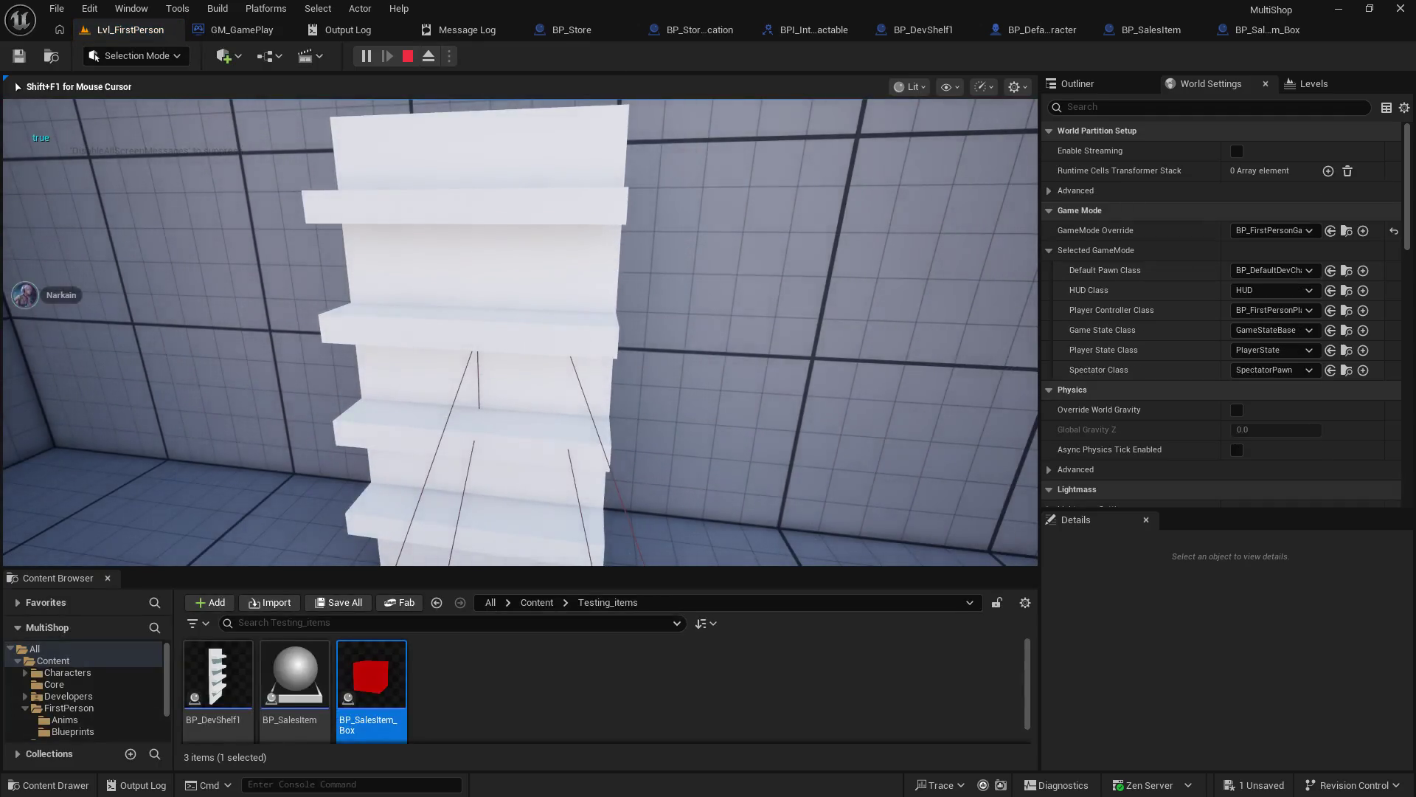
{"action": "key", "text": "s"}
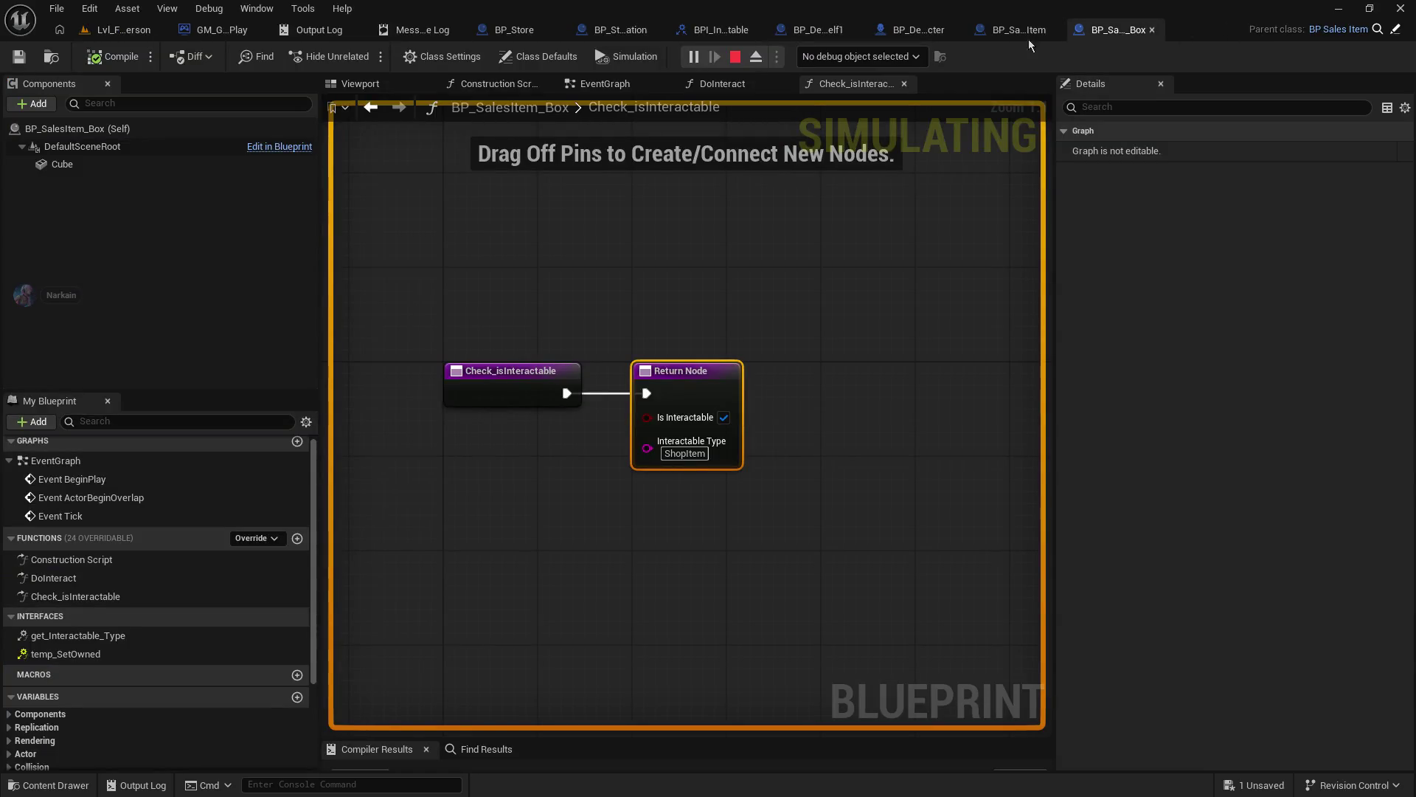
{"action": "key", "text": "F10"}
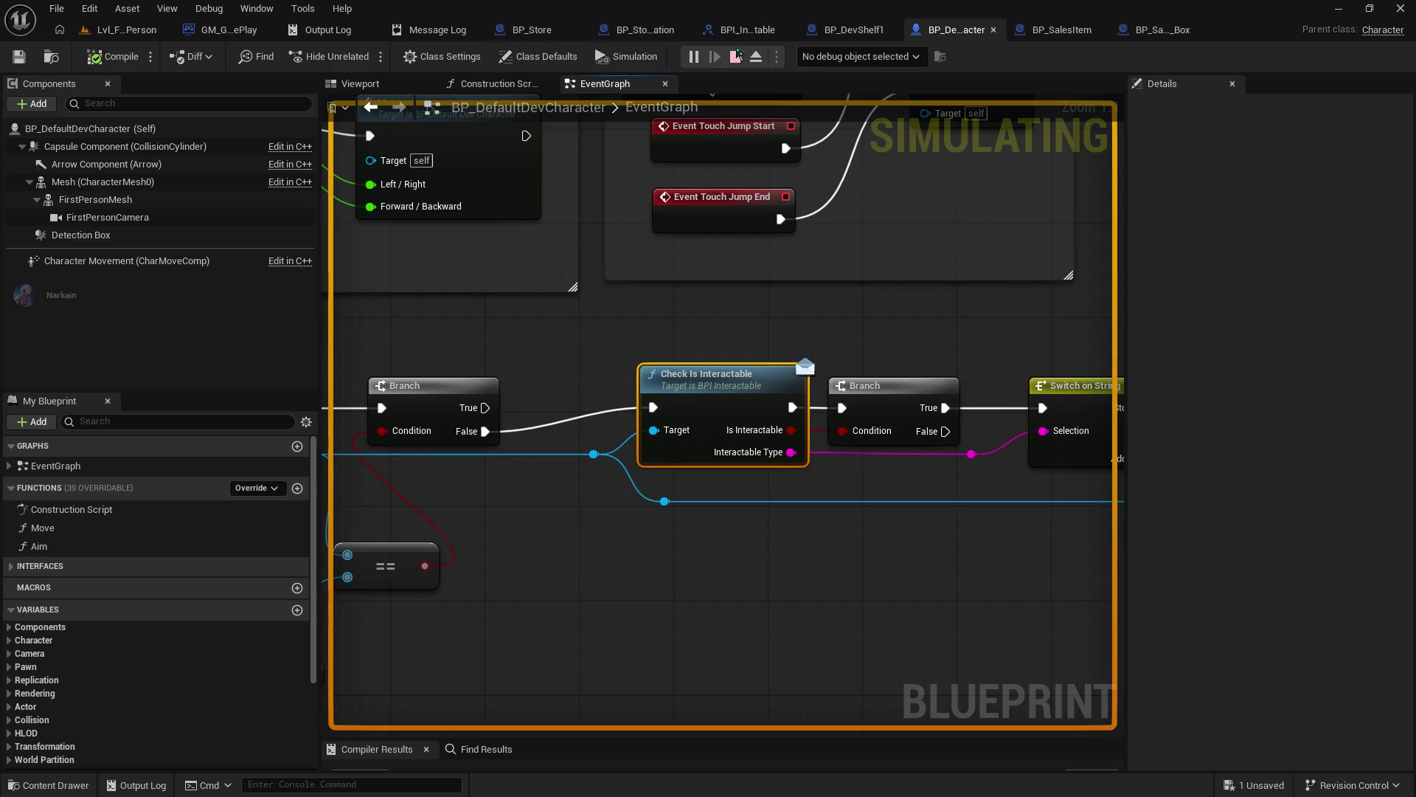
- Stop the play session, restart play-in-editor, and walk toward the wall corner
{"action": "left_click", "coordinate": [736, 57]}
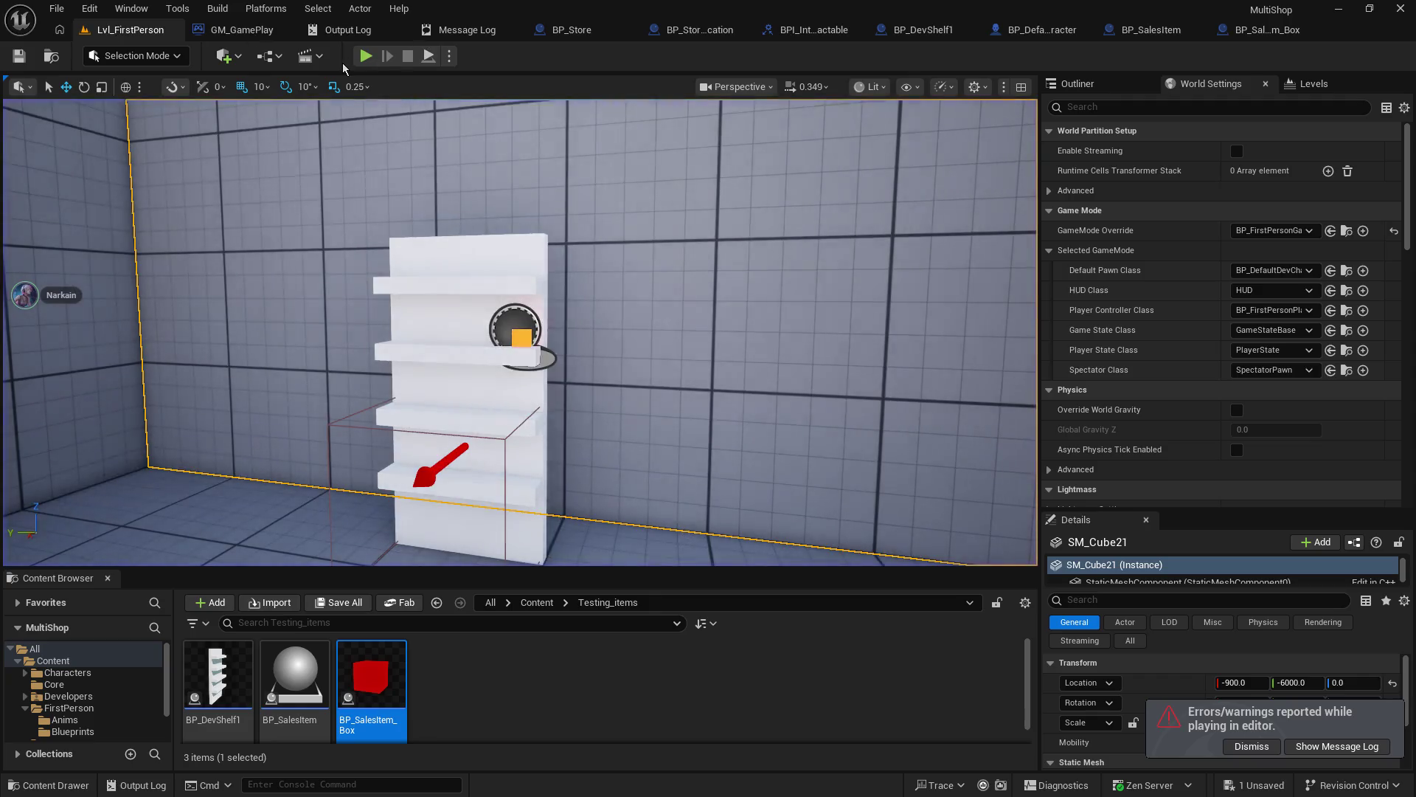
{"action": "left_click", "coordinate": [365, 56]}
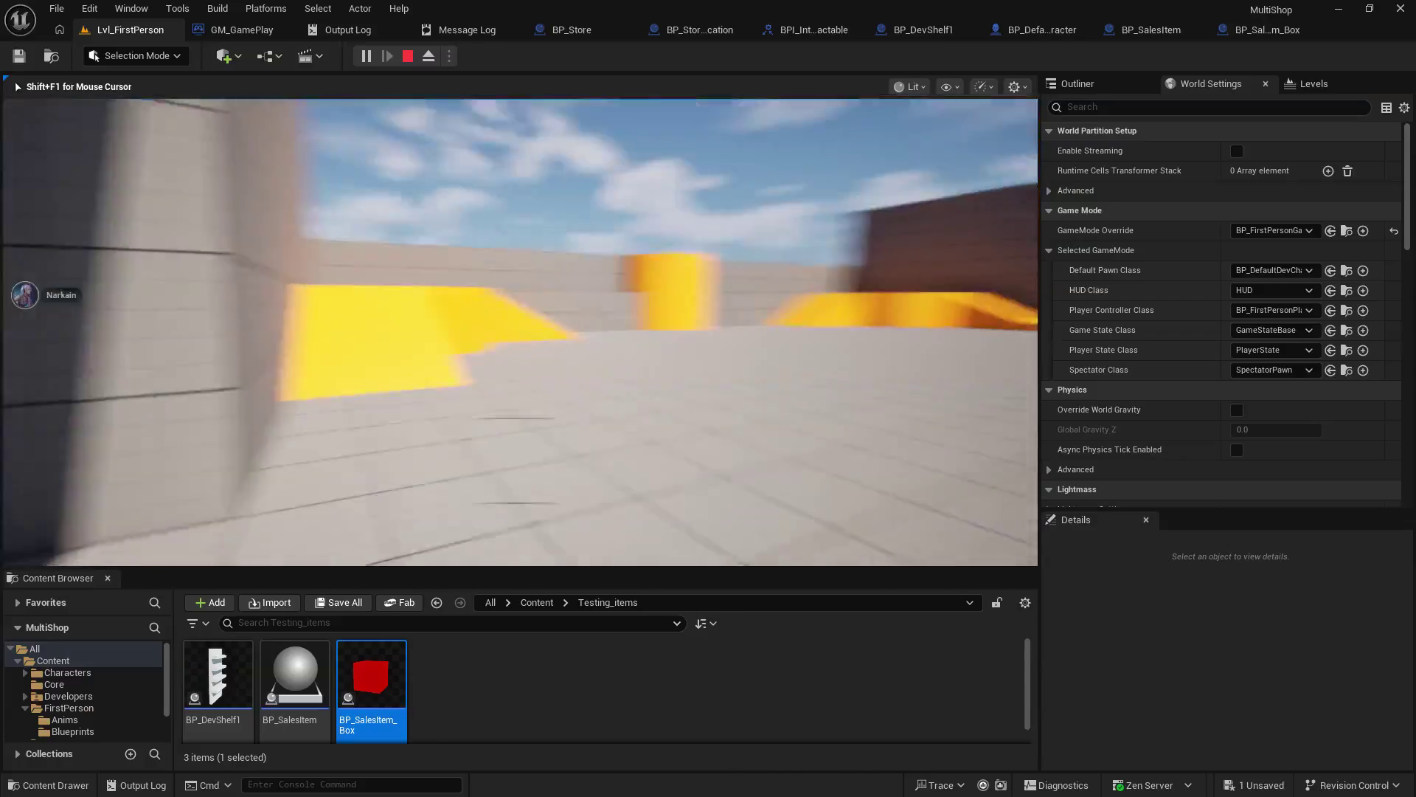
{"action": "key", "text": "shift+F1"}
{"action": "left_click", "coordinate": [393, 127]}
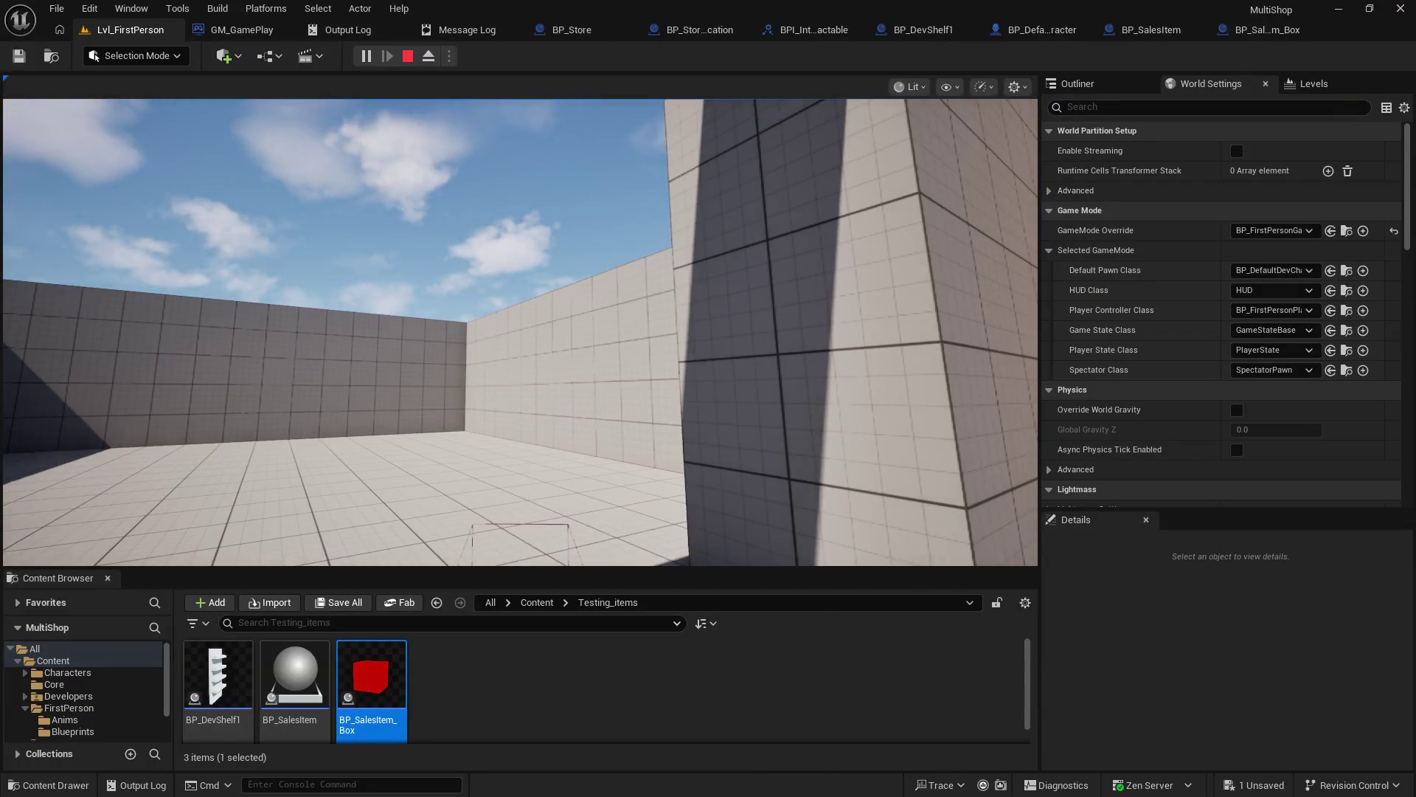